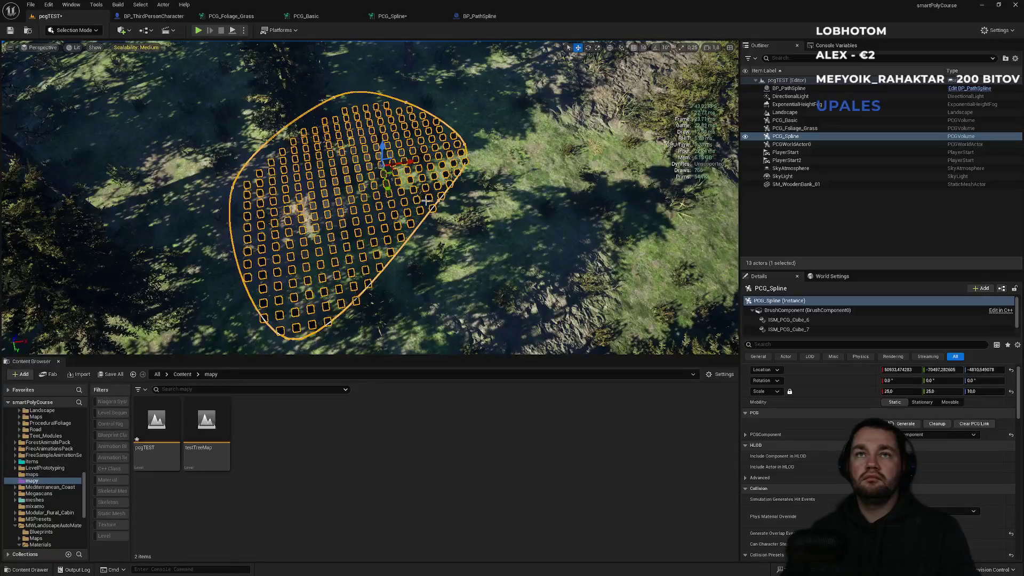
- Select BP_PathSpline and drag two of its points up-right and down-right to enlarge the loop
left_click(464, 144)
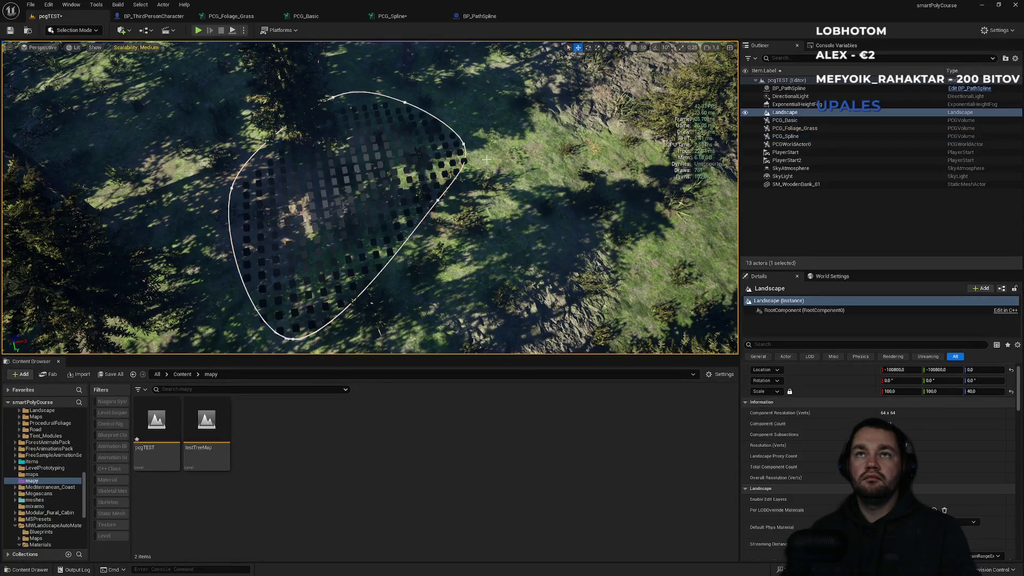
left_click(465, 144)
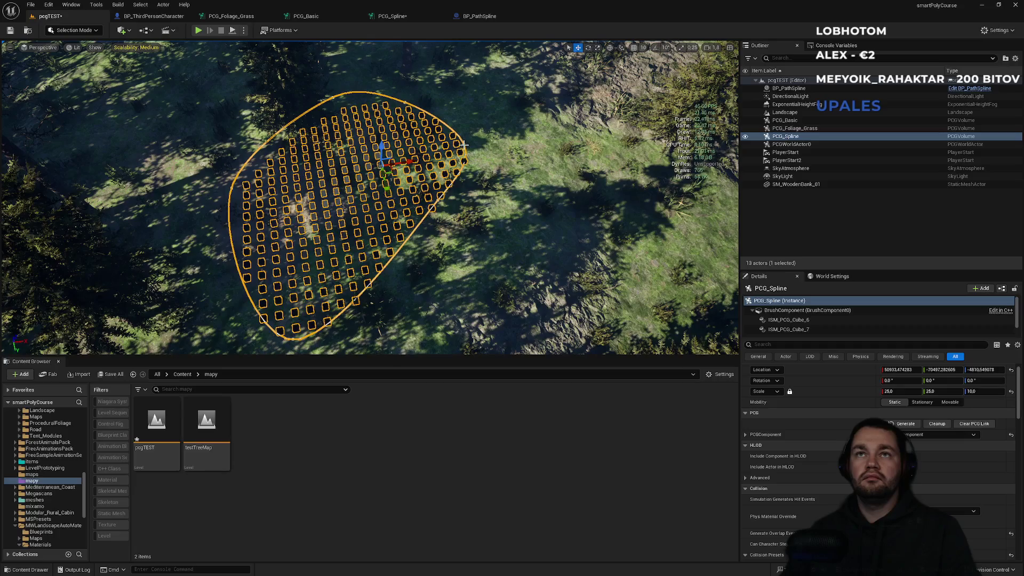
left_click(462, 144)
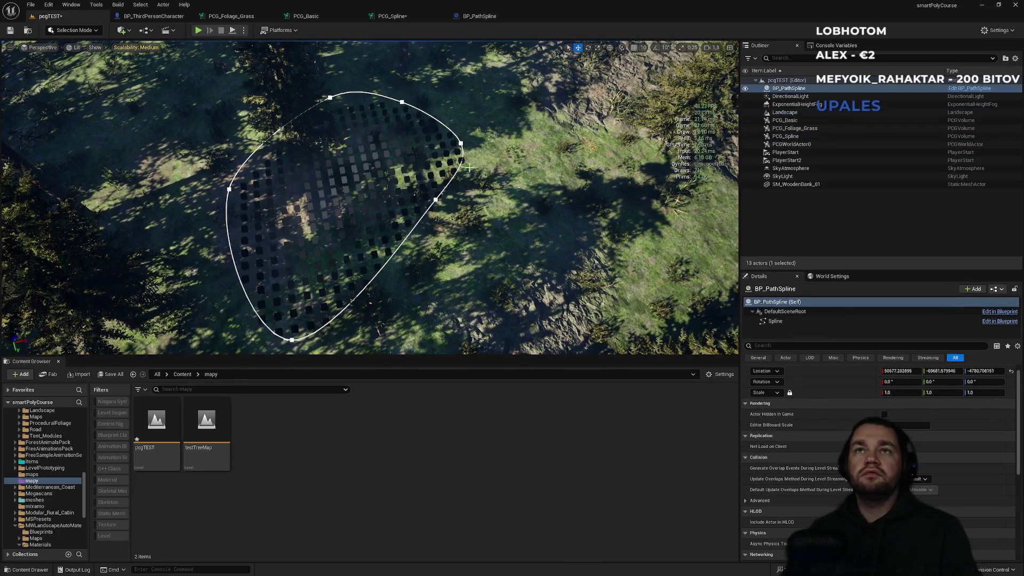
left_click_drag(467, 148, 657, 153)
left_click(436, 199)
left_click_drag(446, 222, 469, 274)
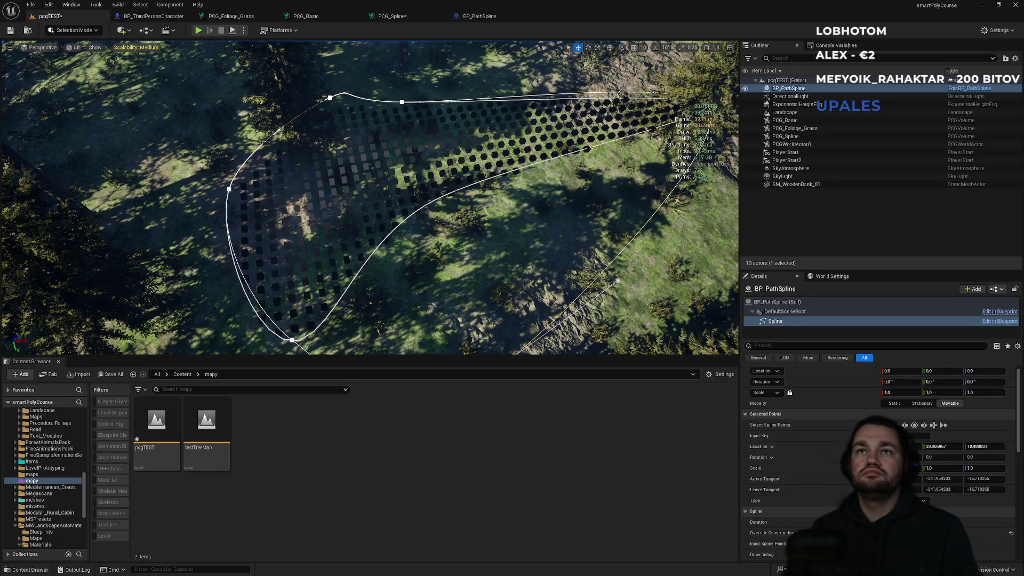
- Zoom out and move further spline points up-left so the loop covers more forest
scroll(483, 191, "up", 3)
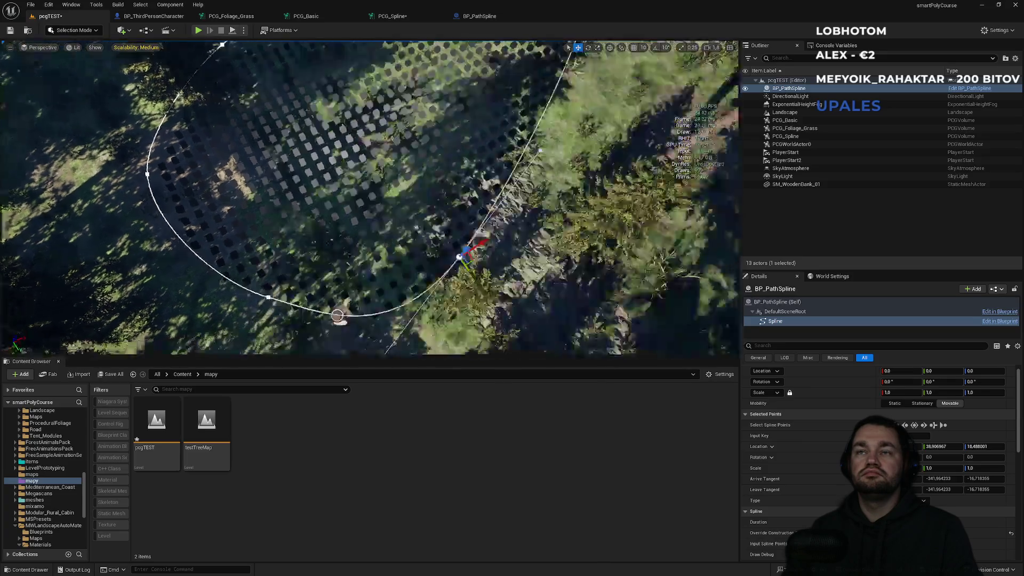
mouse_move(328, 191)
left_mouse_down()
mouse_move(278, 160)
mouse_move(328, 191)
mouse_move(191, 168)
mouse_move(307, 229)
mouse_move(371, 195)
mouse_move(371, 216)
mouse_move(349, 233)
mouse_move(311, 225)
left_mouse_up()
left_click(329, 191)
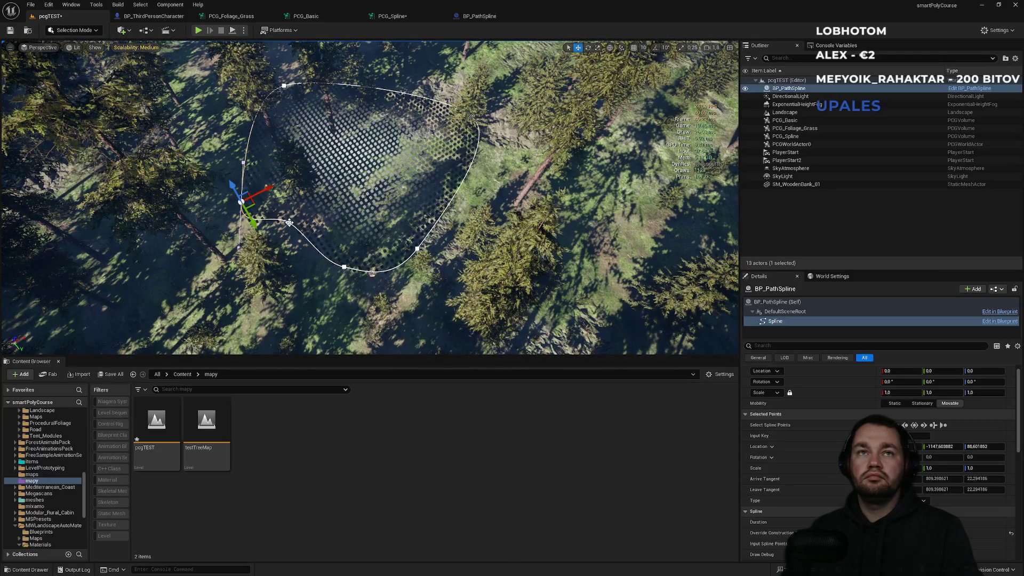
left_click(289, 222)
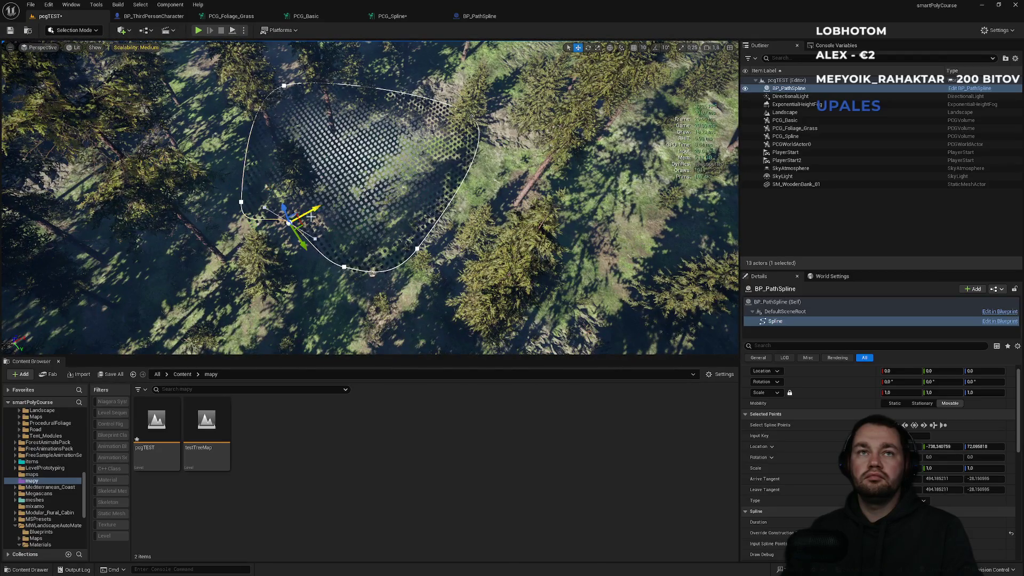
left_click_drag(288, 222, 282, 224)
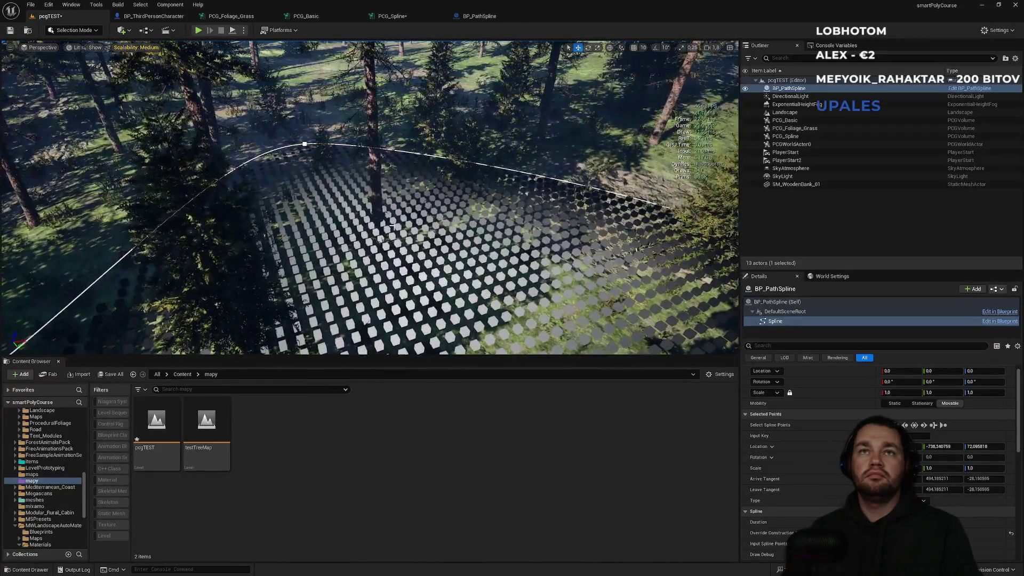
mouse_move(397, 200)
left_mouse_down()
mouse_move(430, 339)
mouse_move(421, 329)
left_mouse_up()
left_click(479, 16)
- Shift Transform Points and Attribute Remap right, and place the Distance node between the samplers
left_click(392, 16)
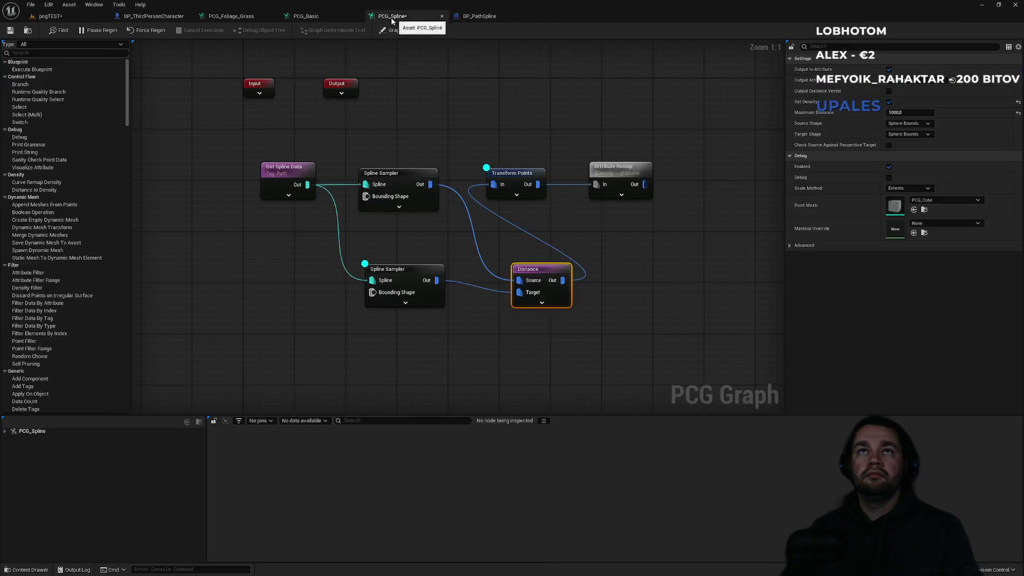
left_click_drag(511, 128, 603, 202)
left_click_drag(512, 173, 622, 186)
left_click(553, 190)
left_click_drag(539, 270, 526, 212)
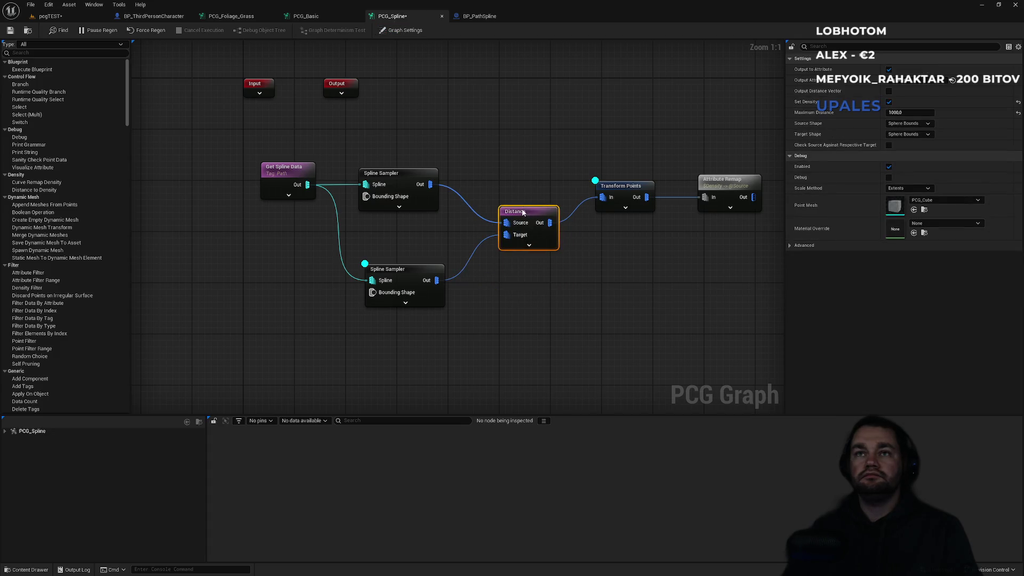
left_click(523, 184)
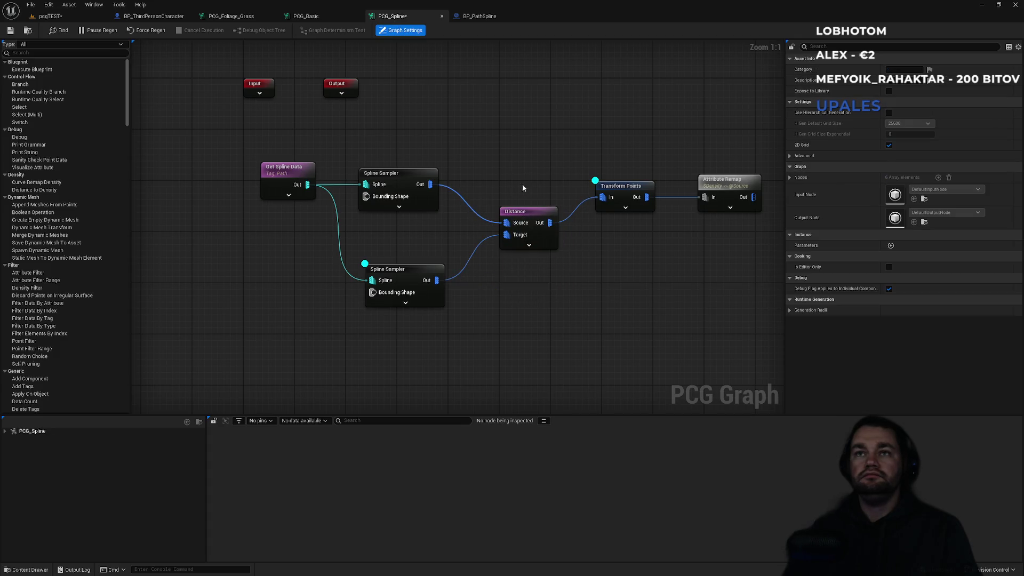
- Inspect the lower Spline Sampler, then wrap both samplers and Distance in a comment
left_click(417, 272)
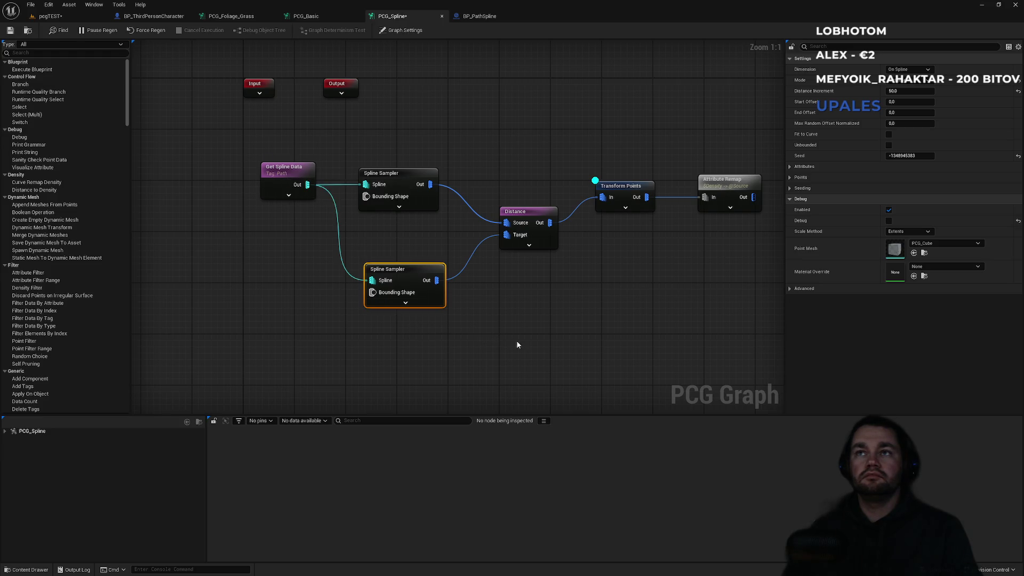
left_click(488, 327)
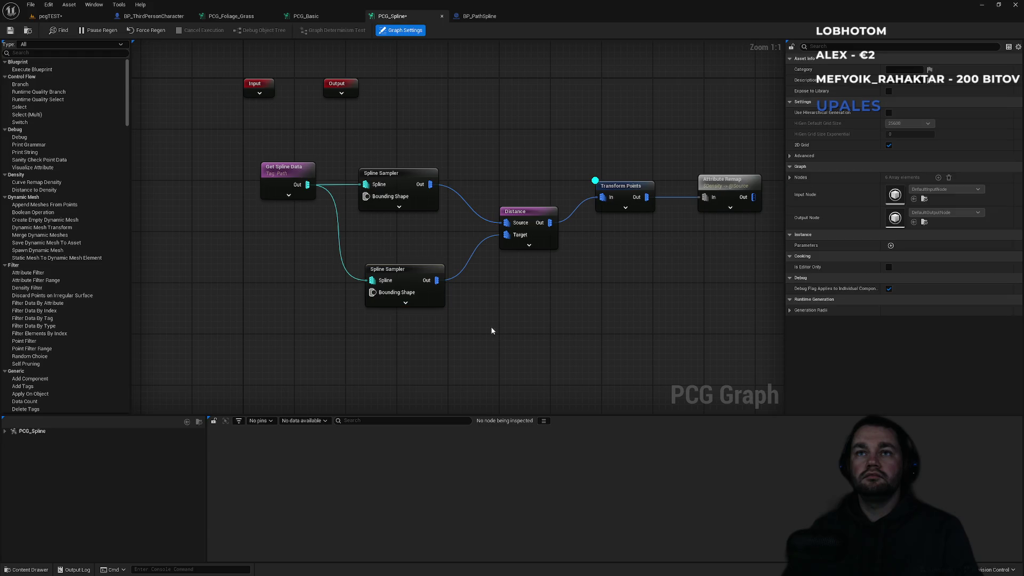
left_click_drag(523, 337, 401, 173)
key("c")
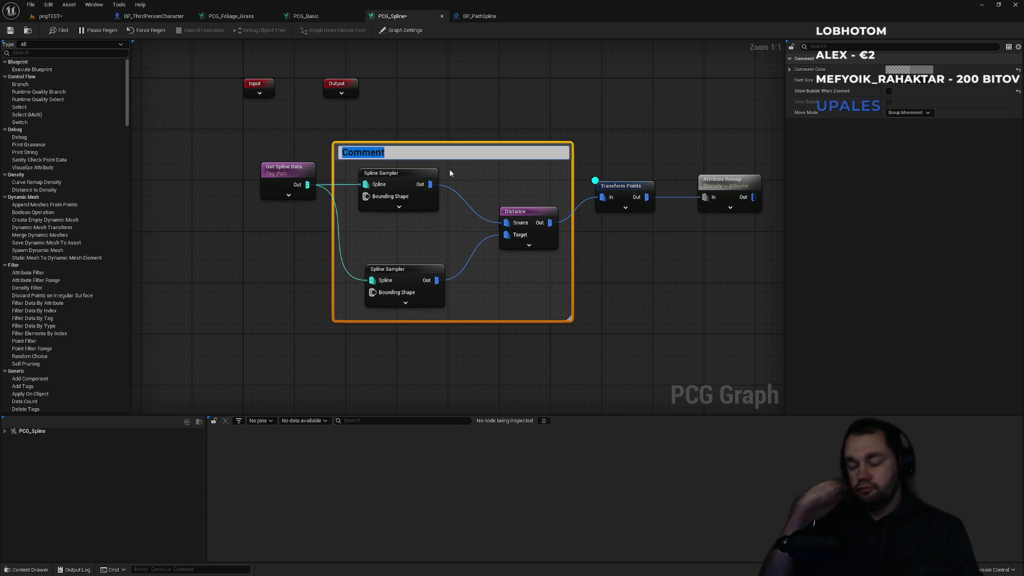
- Retitle the comment from '2 Splines' to 'Second spline sampler handle … distance between'
type("2 Splines")
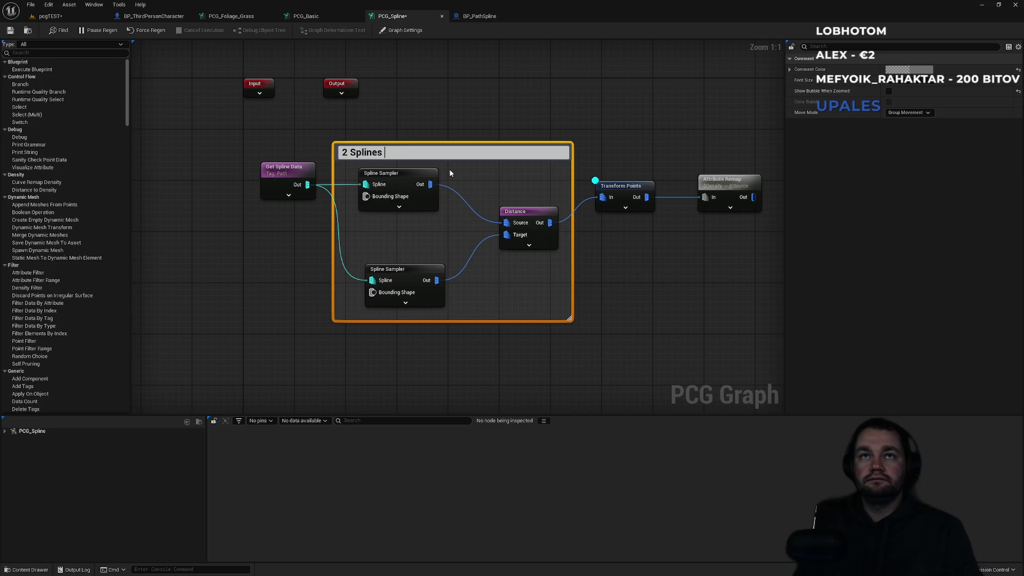
key("ctrl+a")
type("Sec")
type("ond spli")
type("ne sampl")
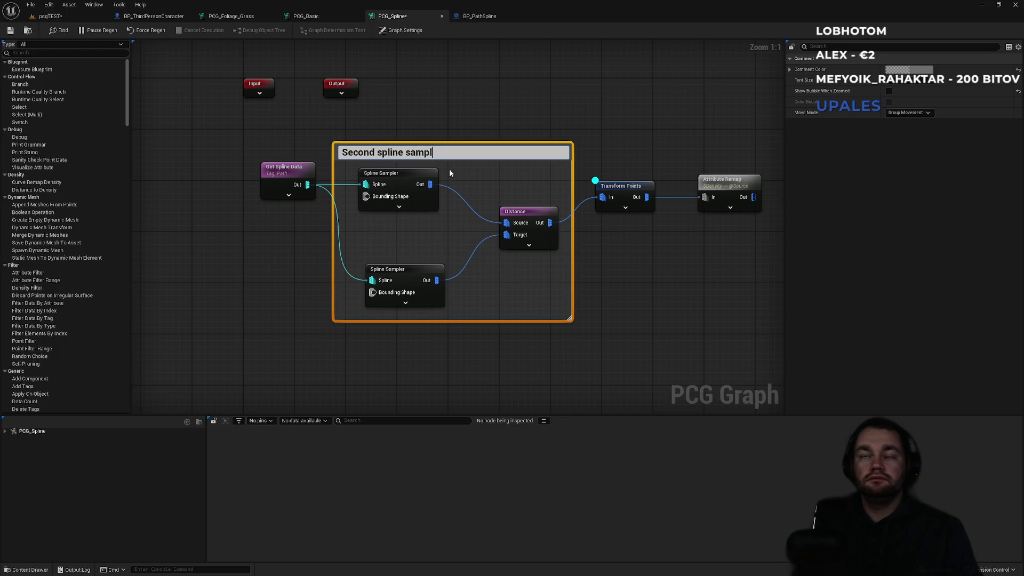
type("er handle d")
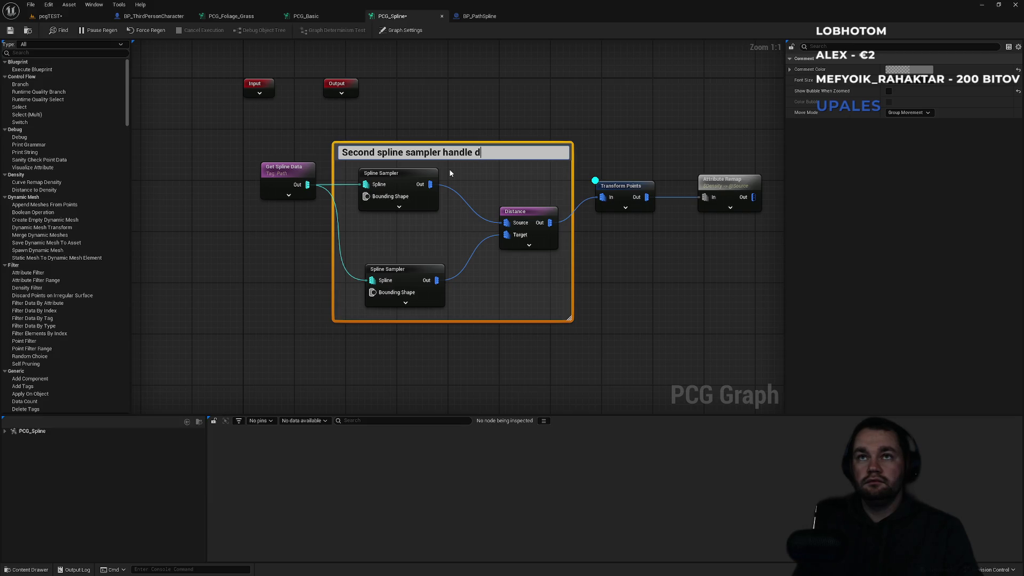
key("BackSpace")
type("distance bet")
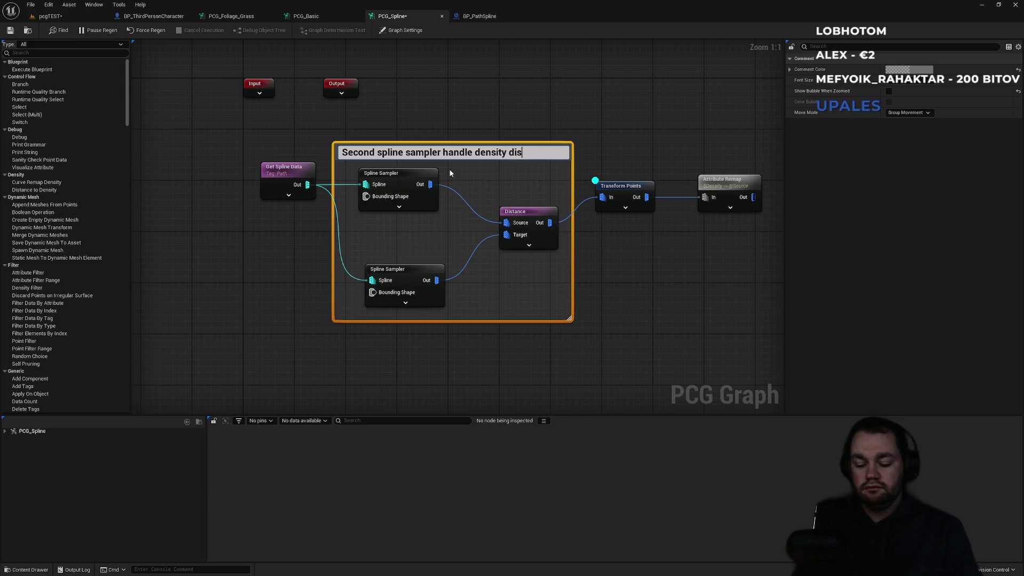
type("ween")
key("Return")
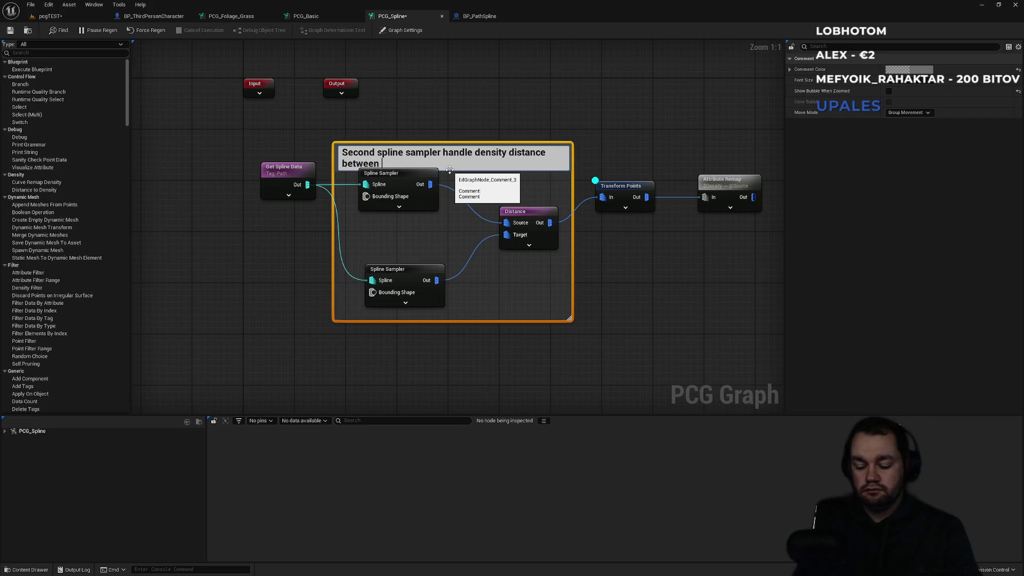
- Finish the title with 'edge to center' and insert 'fixed' before the density distance wording
type("edge to ")
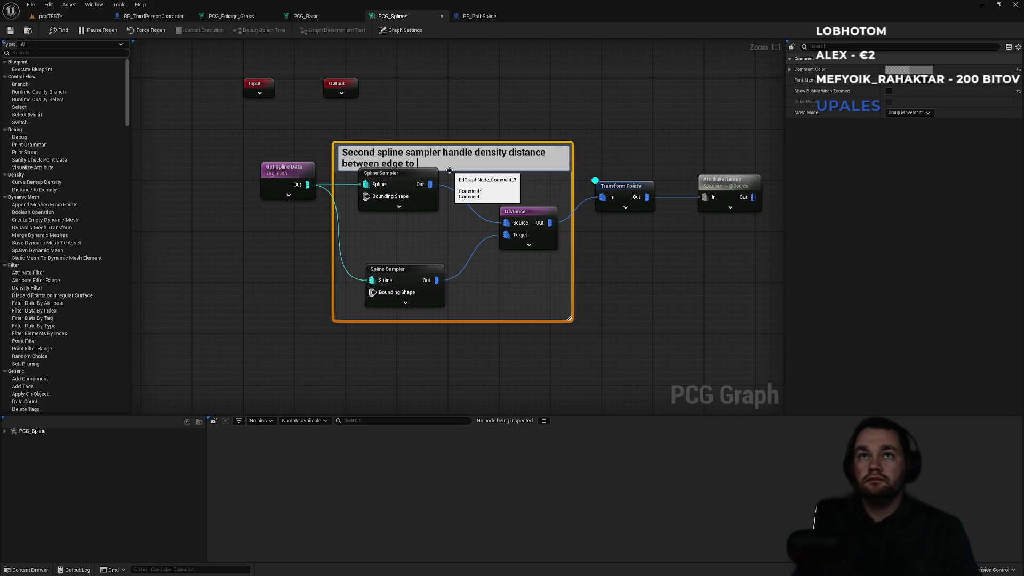
type("center")
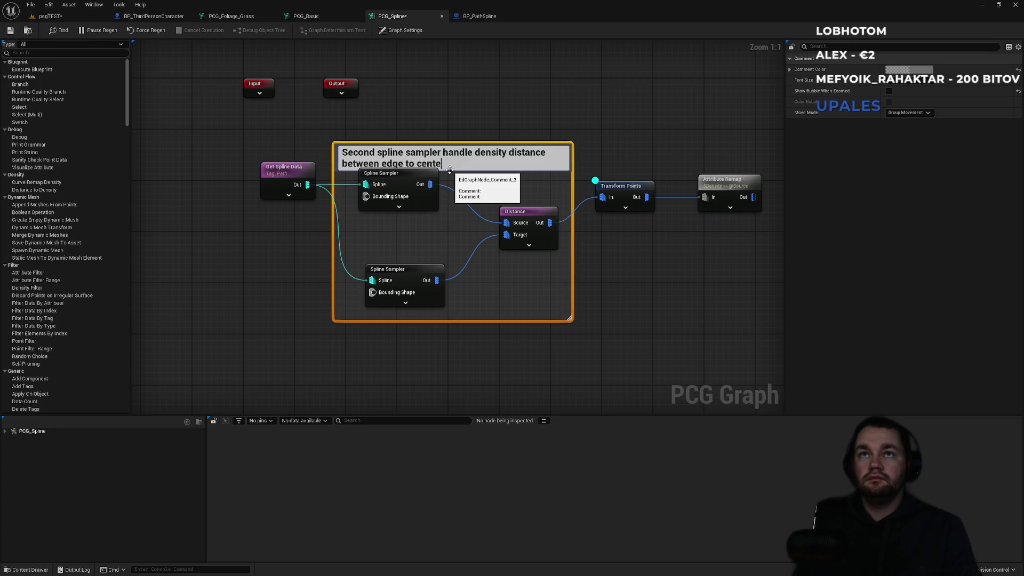
left_click(525, 177)
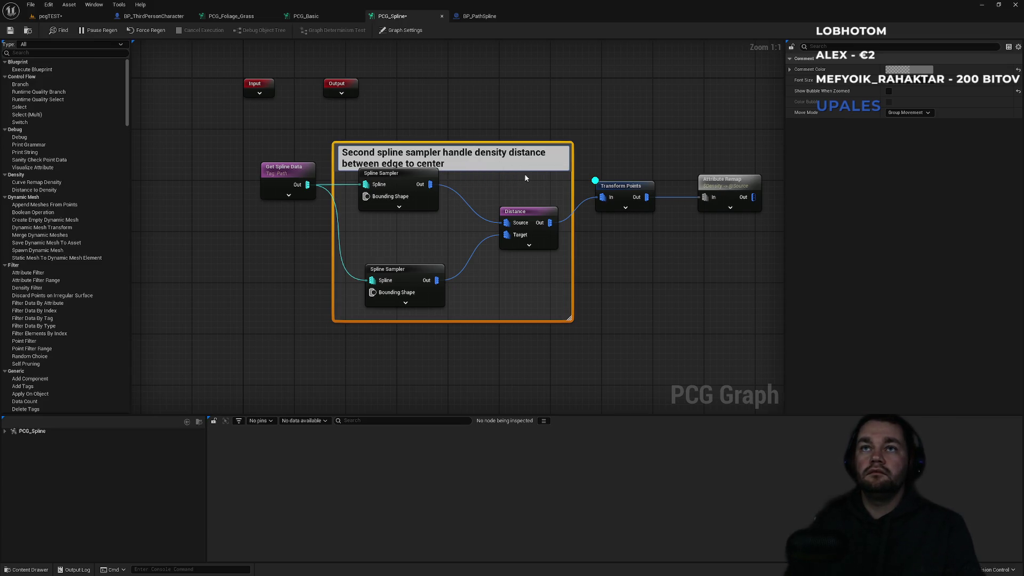
type("fixed")
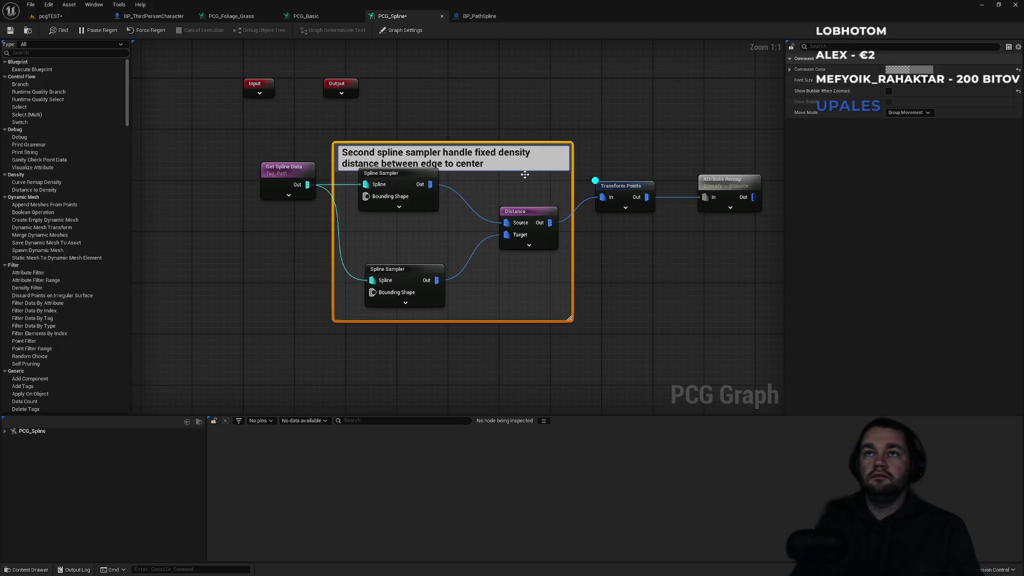
left_click(525, 174)
left_click(517, 211)
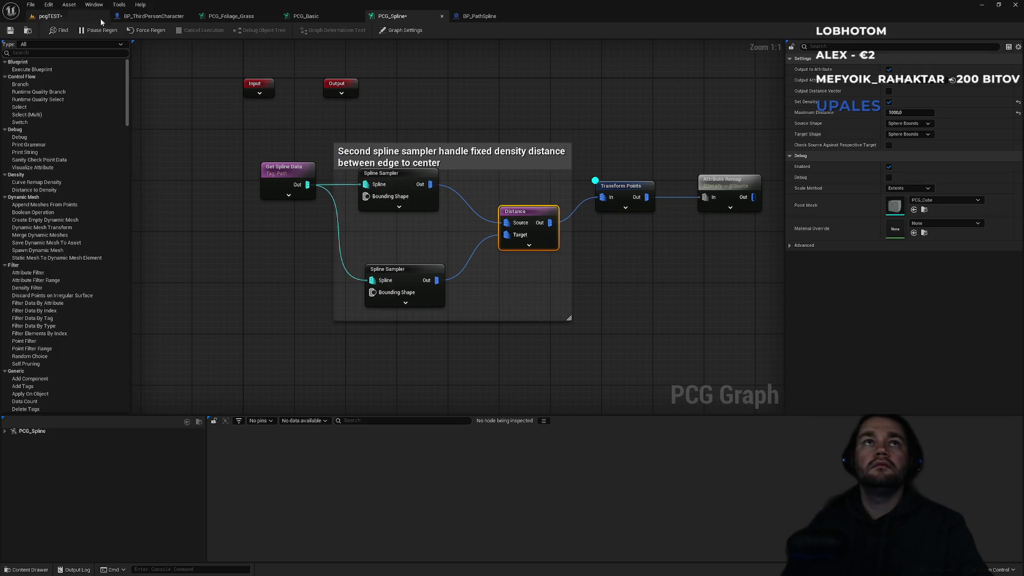
- Float the PCG_Spline graph into its own window, move it aside, and return to pcgTEST
mouse_move(392, 16)
left_mouse_down()
mouse_move(432, 17)
mouse_move(392, 198)
left_mouse_up()
left_click_drag(511, 184, 0, 181)
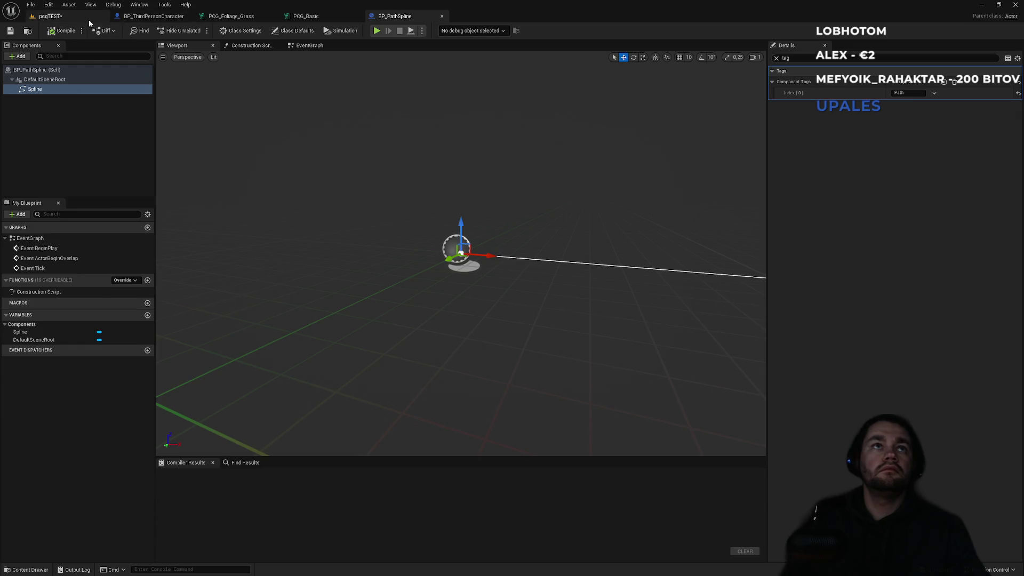
left_click(50, 16)
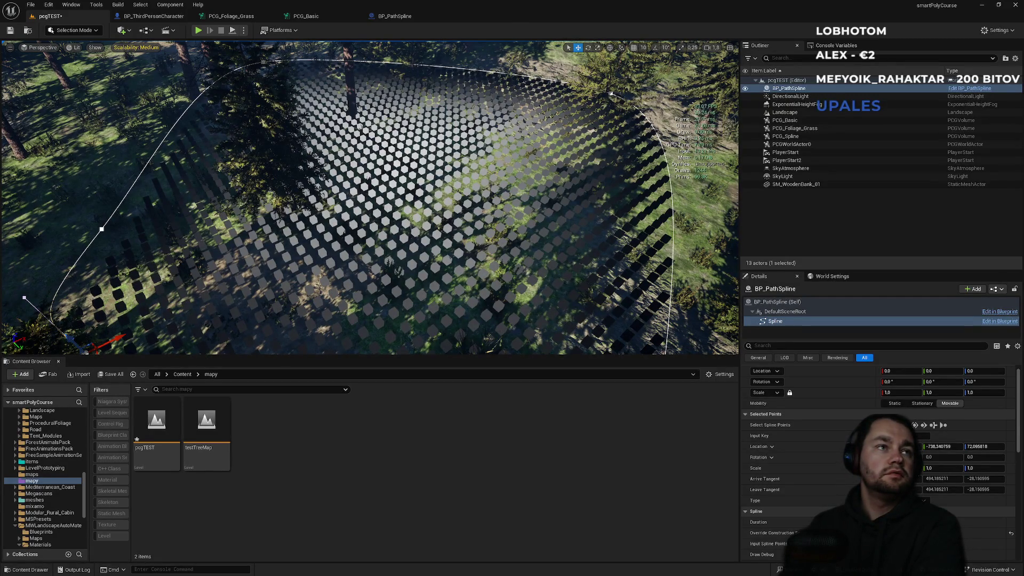
- From above, drag two spline points down-right and down-left to widen the clearing
left_click_drag(349, 160, 349, 216)
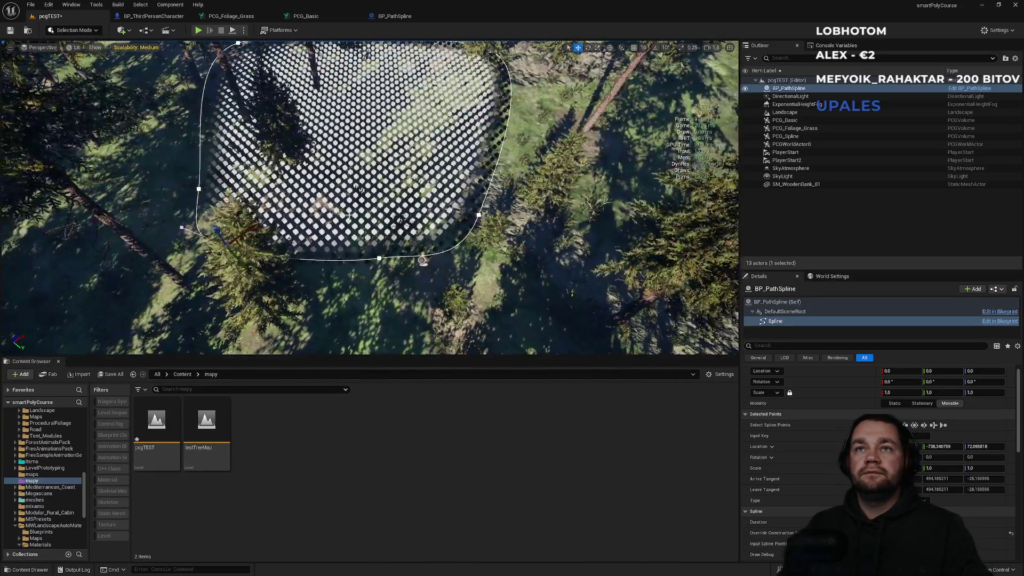
left_click(479, 215)
left_click_drag(504, 233, 654, 339)
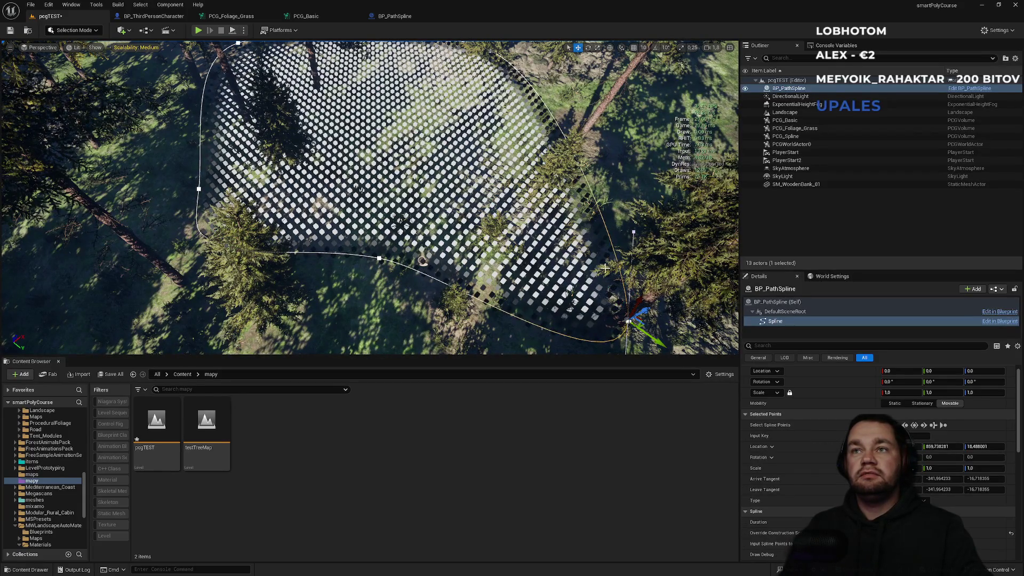
left_click(380, 259)
left_click_drag(399, 247, 352, 285)
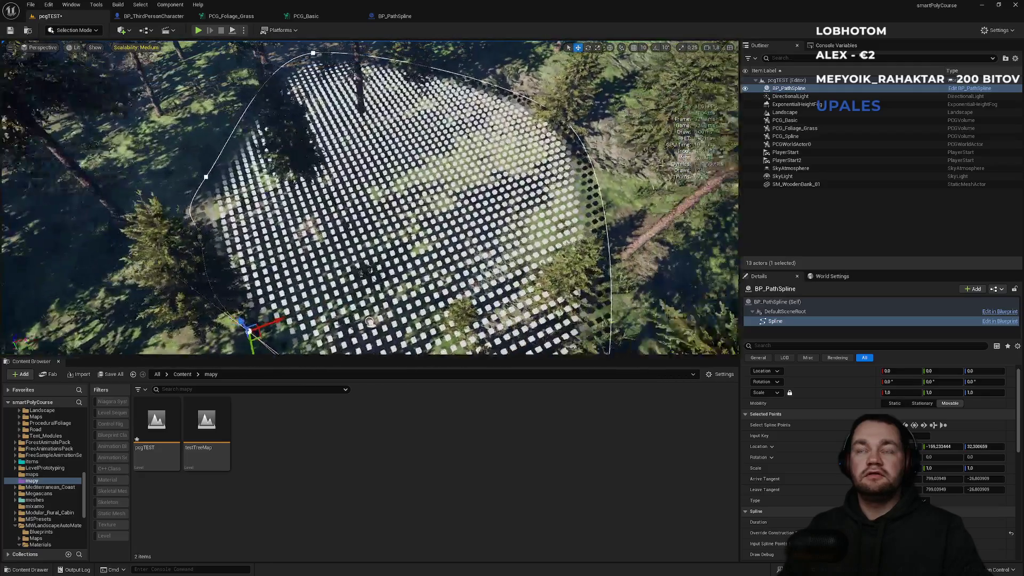
right_click(430, 247)
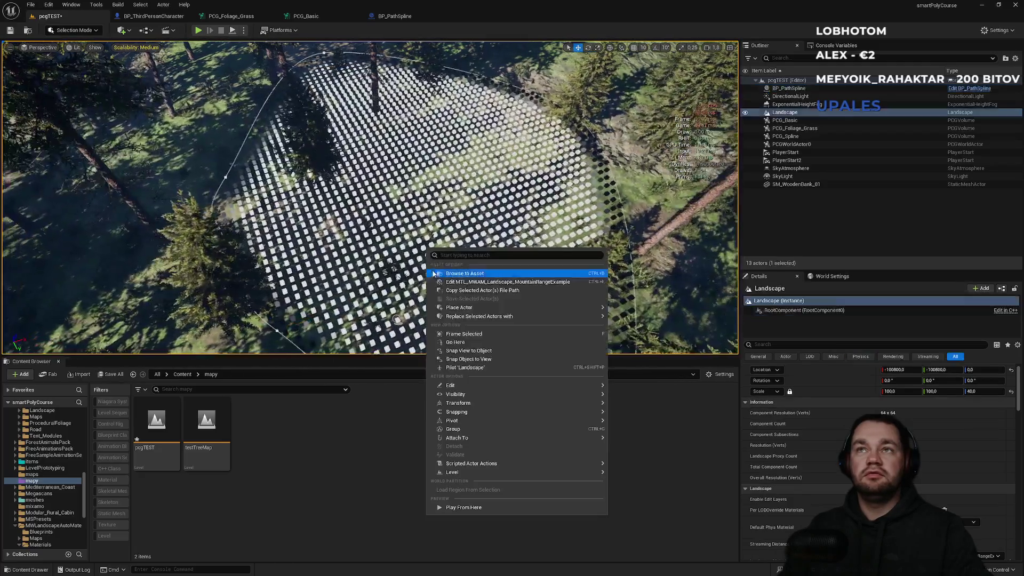
left_click(366, 411)
- Fly around the PCG point grid, ending on a close top-down view of the spline
mouse_move(368, 214)
left_mouse_down()
mouse_move(368, 246)
mouse_move(369, 235)
left_mouse_up()
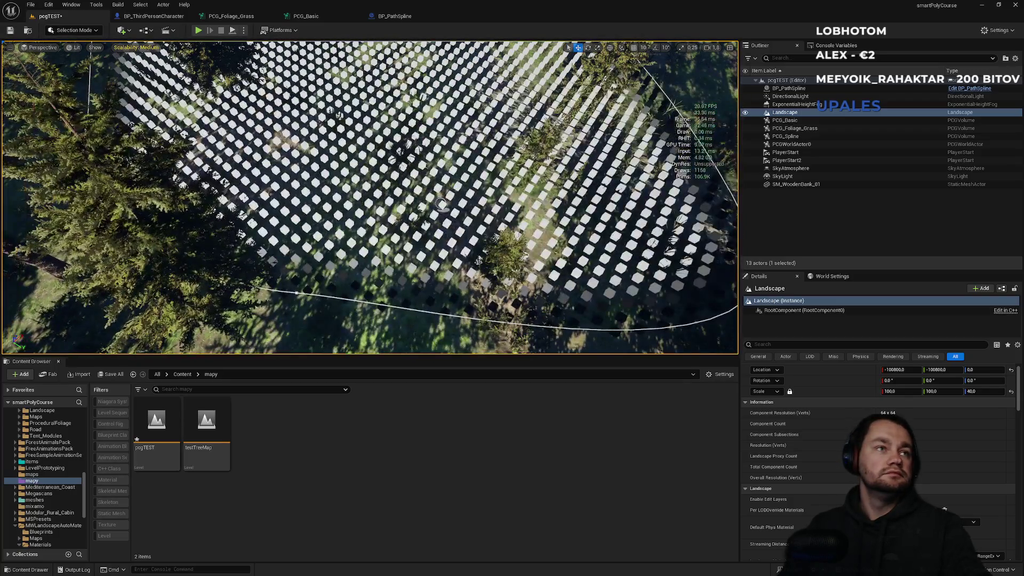
left_click_drag(368, 214, 368, 240)
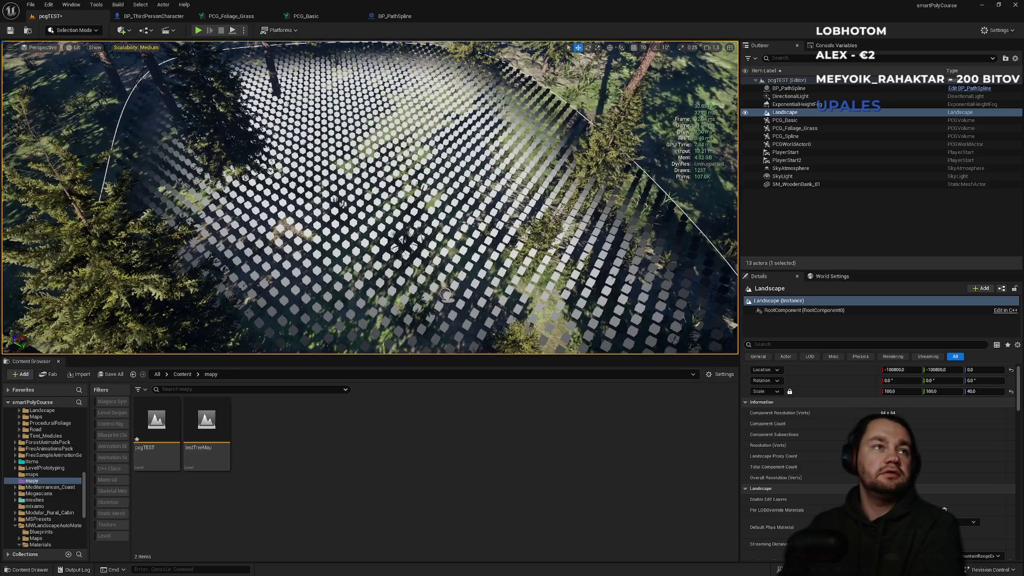
left_click_drag(446, 294, 365, 216)
left_click_drag(394, 183, 171, 240)
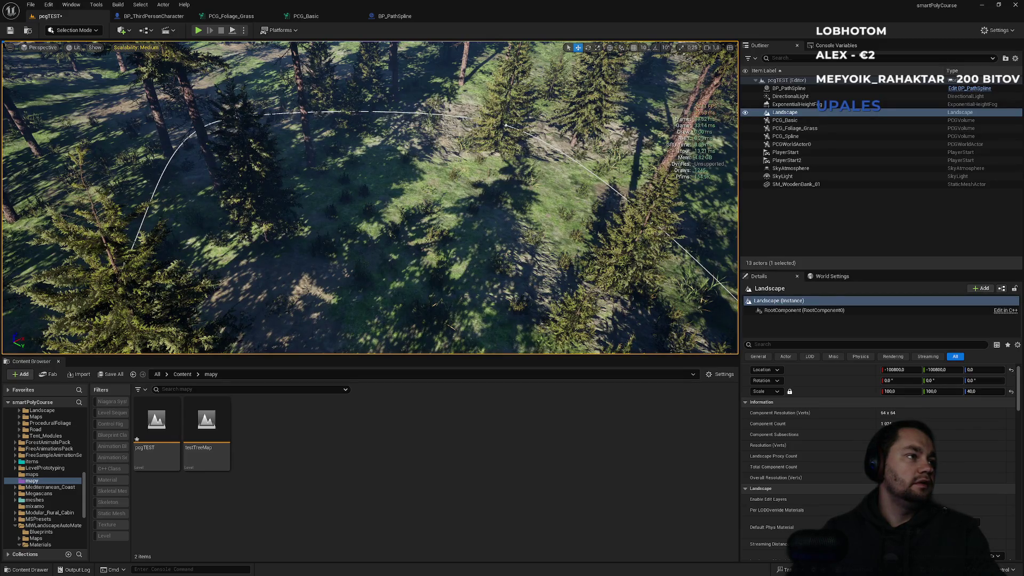
left_click_drag(370, 198, 369, 224)
left_click_drag(338, 284, 339, 264)
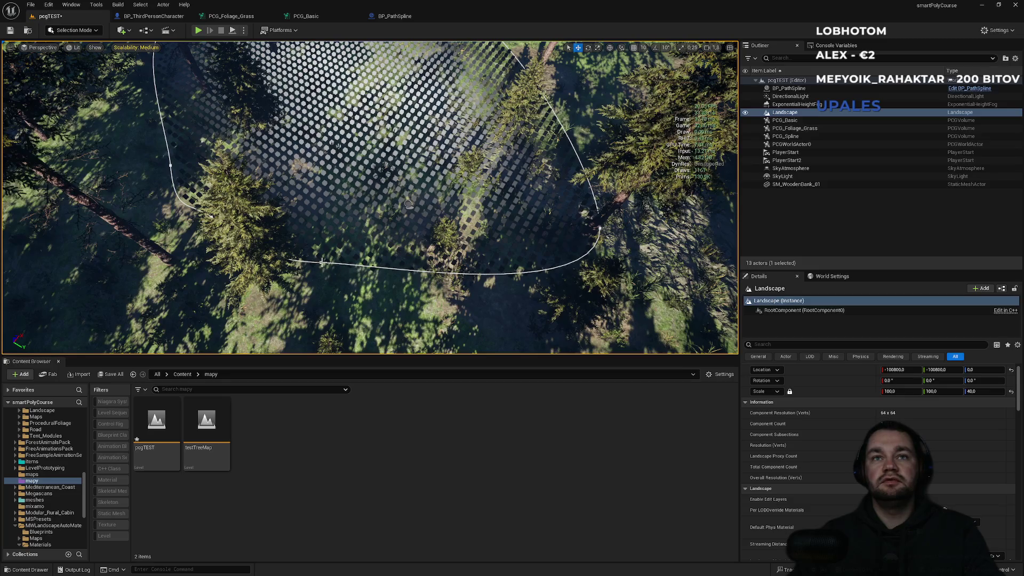
- Nudge one BP_PathSpline point to reshape the clearing and orbit around the point grid
left_click(322, 263)
left_click(322, 262)
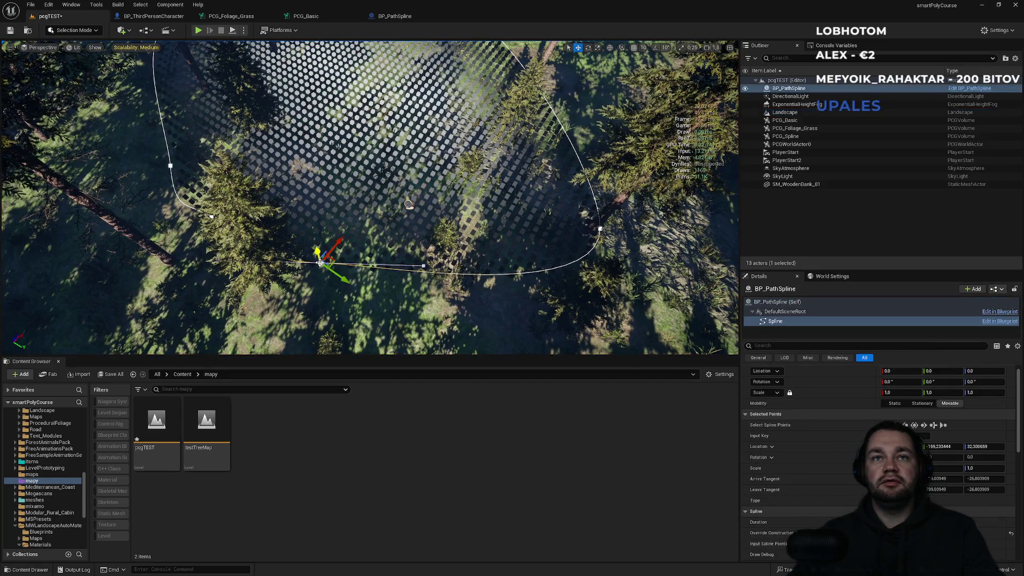
mouse_move(330, 248)
left_mouse_down()
mouse_move(273, 319)
mouse_move(324, 262)
left_mouse_up()
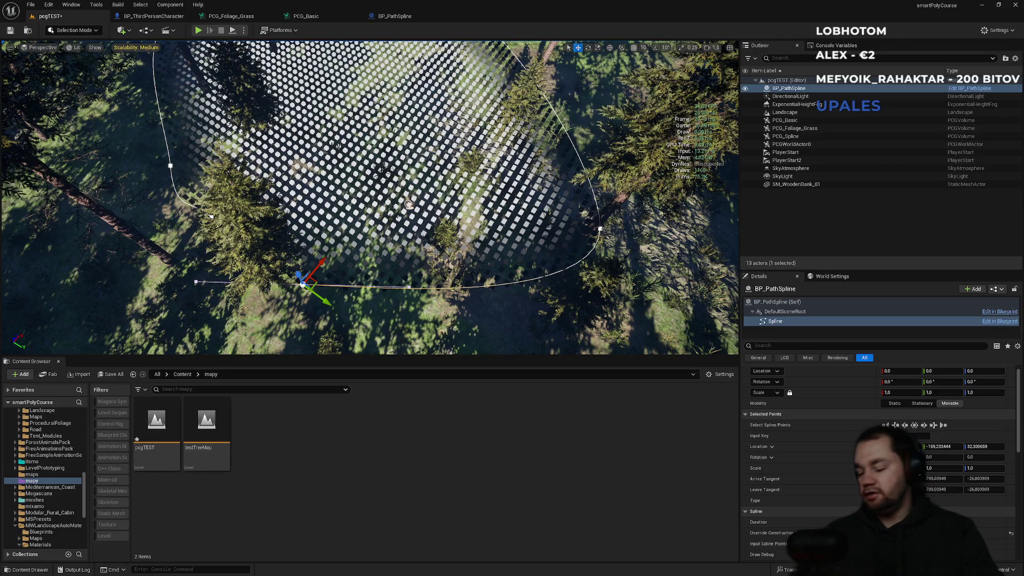
mouse_move(408, 204)
left_mouse_down()
mouse_move(384, 176)
mouse_move(475, 256)
mouse_move(502, 257)
left_mouse_up()
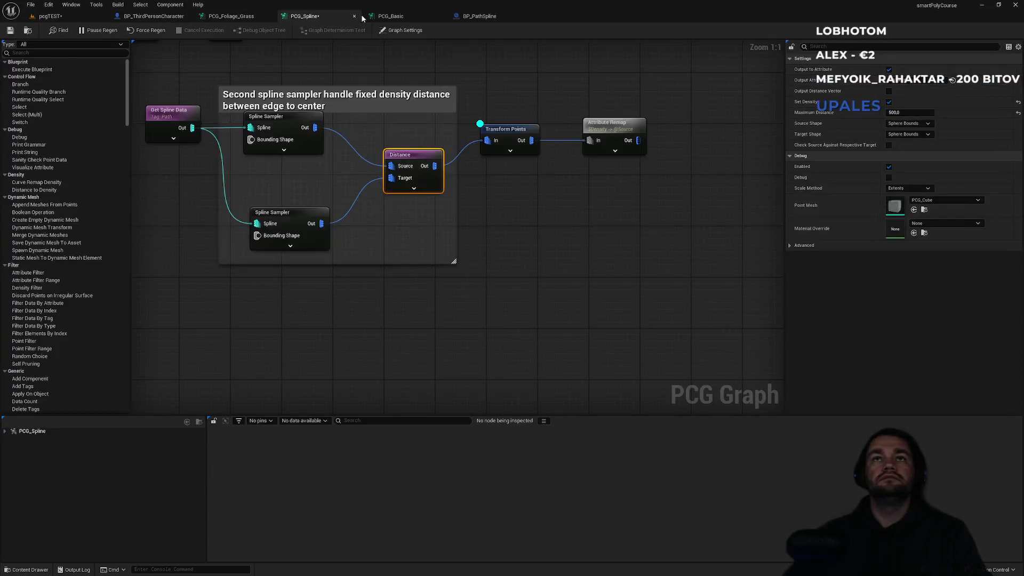
left_click(362, 18)
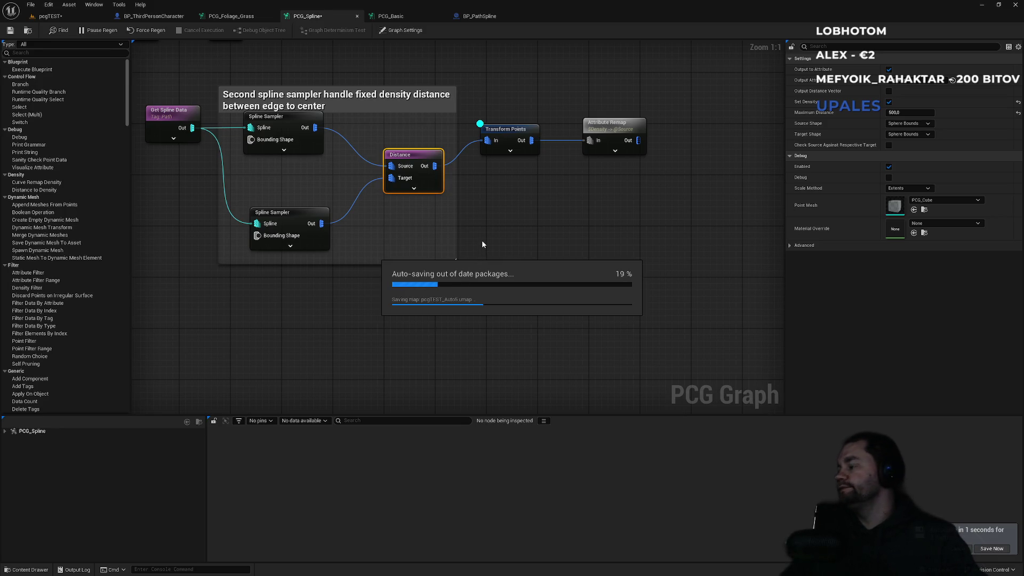
- Deselect the graph nodes, save the pcgTEST map and modified assets, and return to the level
left_click(526, 244)
key("ctrl+s")
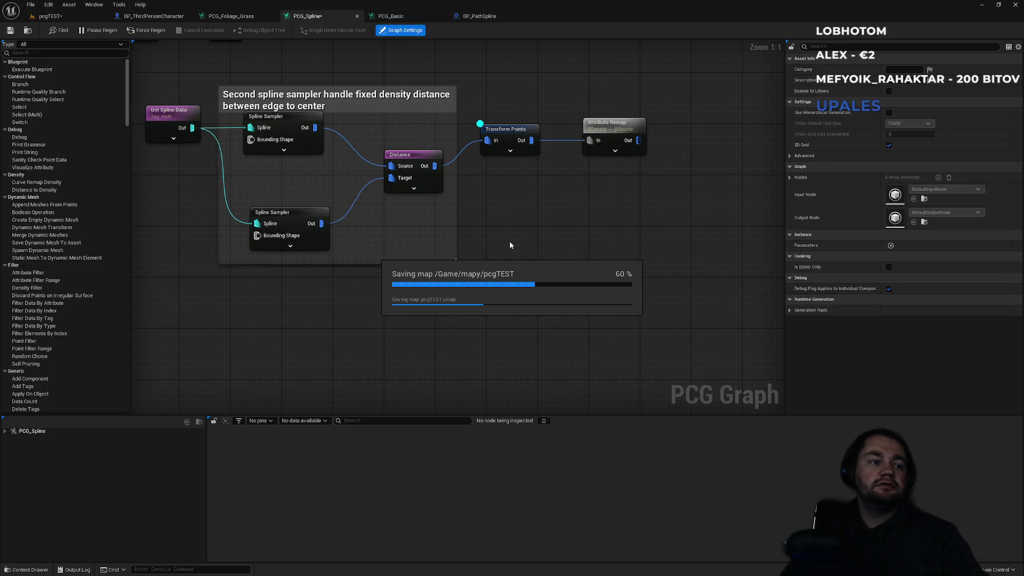
left_click(76, 17)
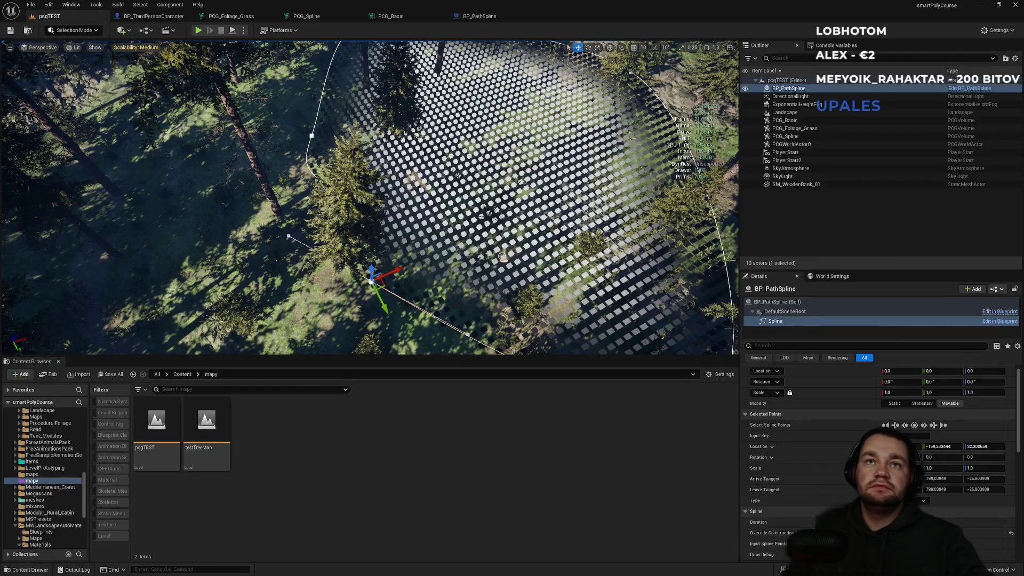
- Tilt the view and drag two path spline points downward to reshape the clearing
left_click(308, 164)
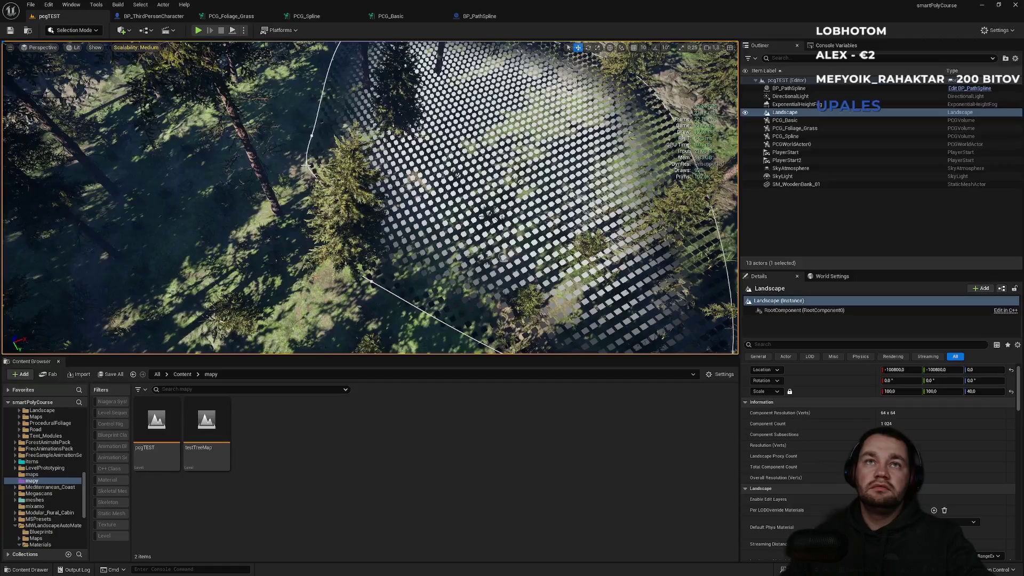
left_click_drag(321, 171, 363, 219)
left_click(367, 218)
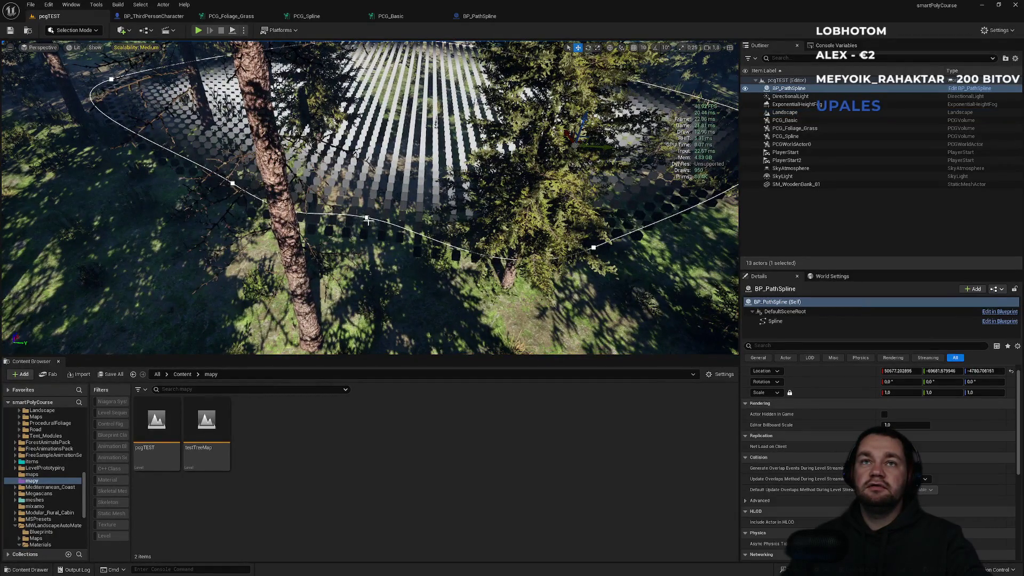
left_click(367, 218)
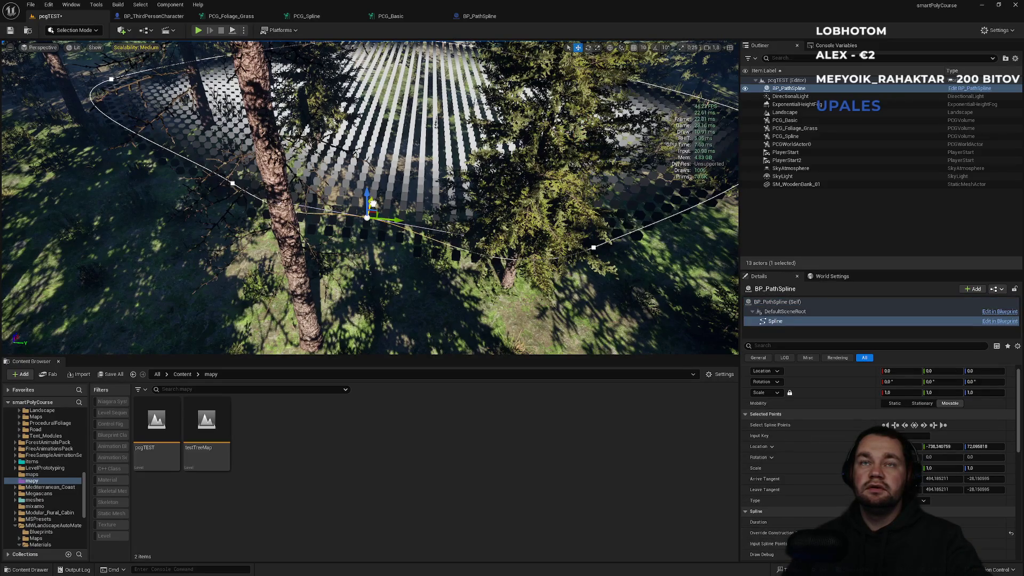
left_click_drag(373, 204, 359, 261)
left_click(233, 184)
left_click_drag(233, 184, 228, 195)
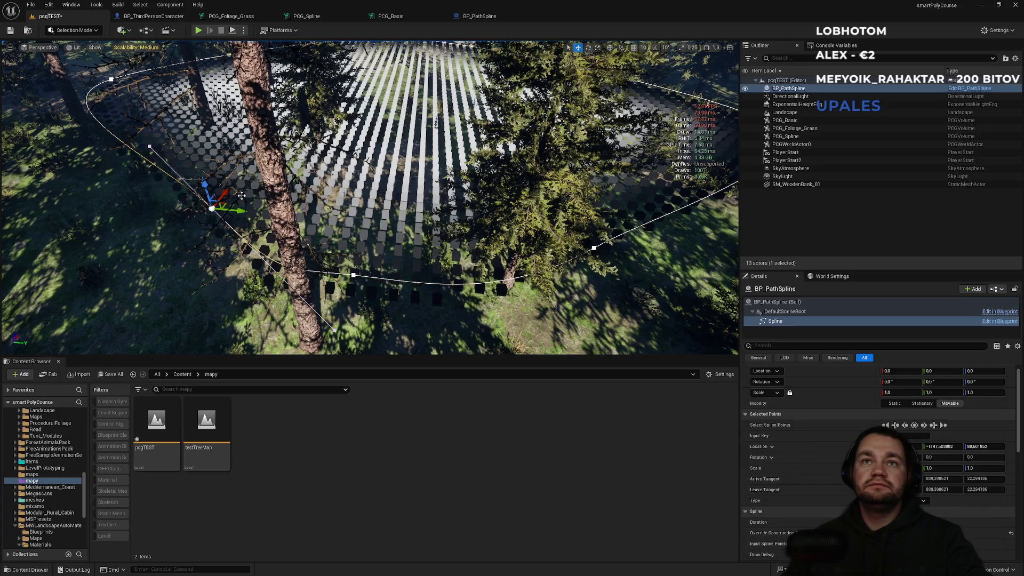
right_click(376, 190)
type("dw")
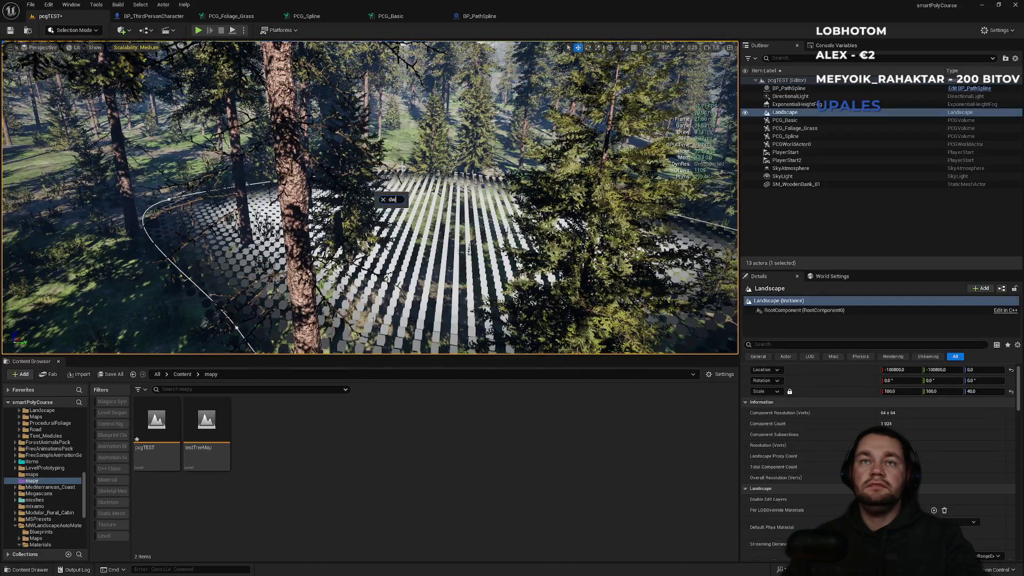
key("Escape")
- Fly the camera down through the forest toward the slope and snowy mountains
left_click_drag(433, 159, 453, 189)
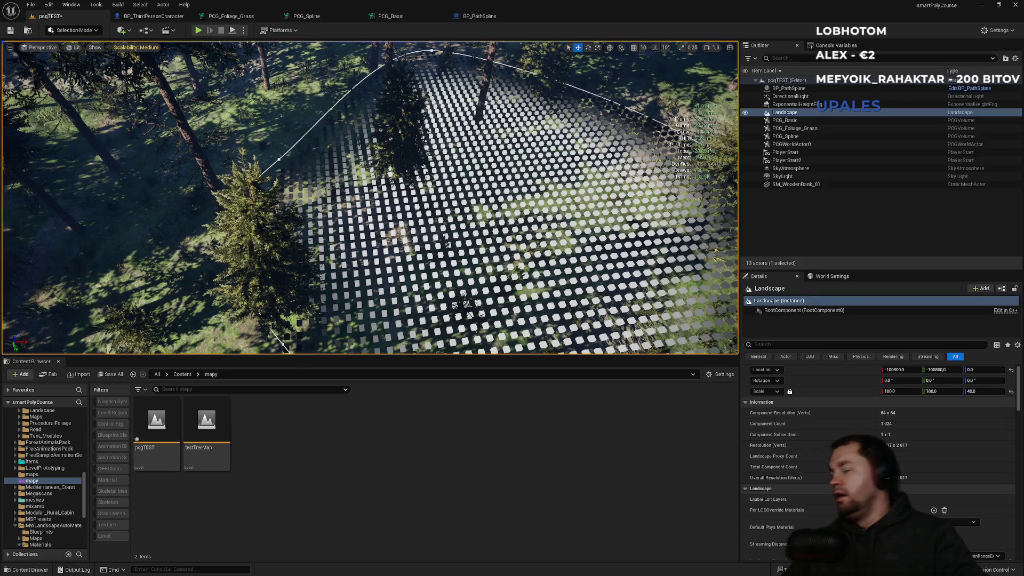
left_click_drag(288, 203, 287, 179)
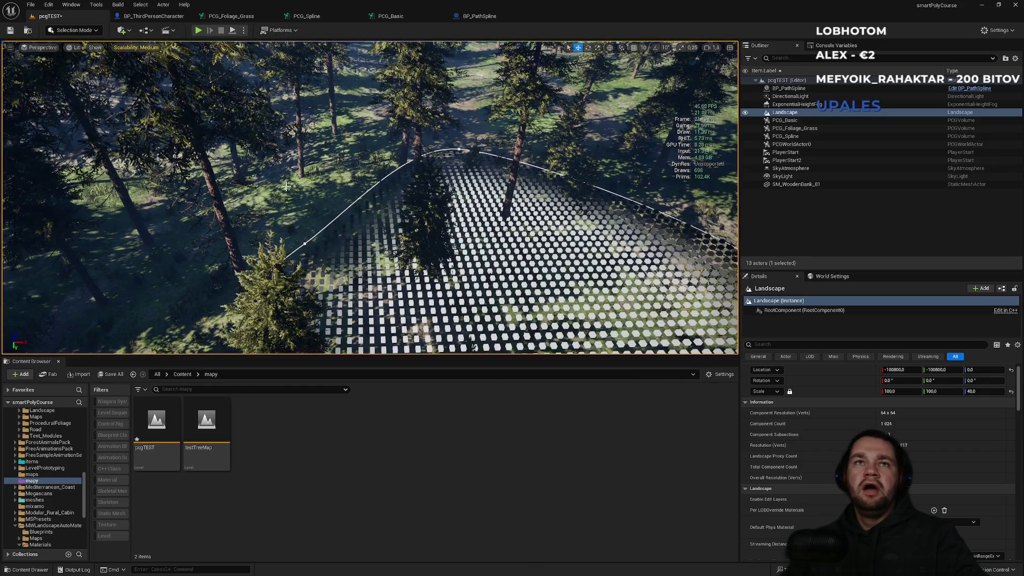
left_click_drag(409, 172, 409, 128)
mouse_move(400, 216)
left_mouse_down()
mouse_move(384, 213)
mouse_move(429, 199)
left_mouse_up()
left_click_drag(476, 130, 476, 130)
left_click(476, 131)
left_click_drag(489, 203, 489, 202)
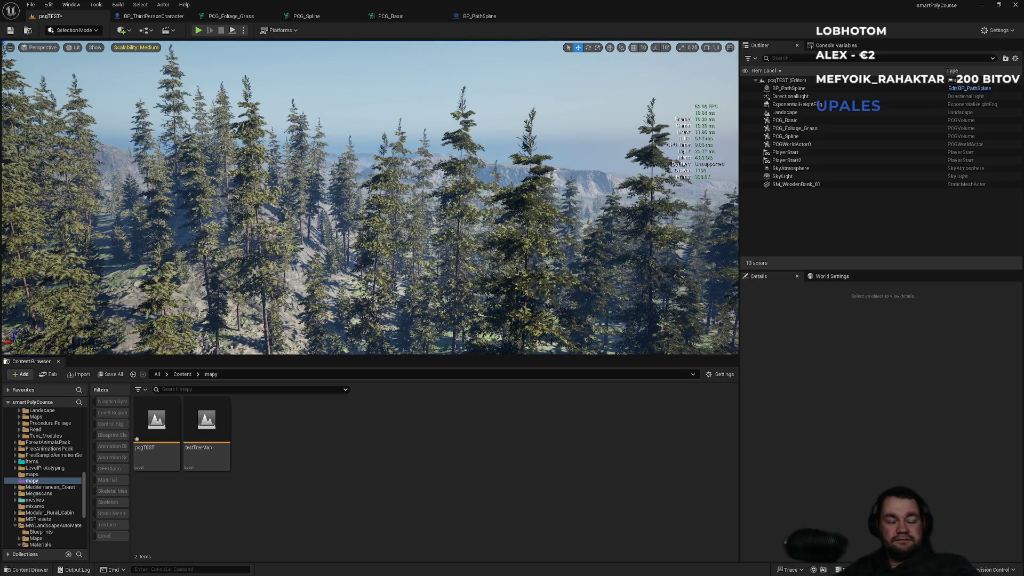
key("super")
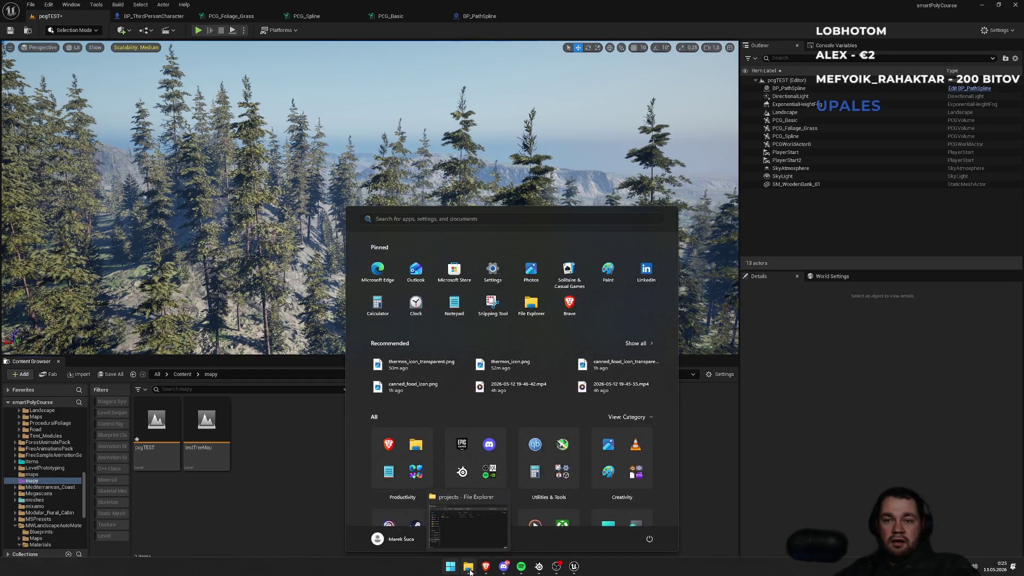
- Browse File Explorer to the Desktop and open UMSP_Documentation_V6.pdf
left_click(469, 568)
scroll(488, 451, "up", 3)
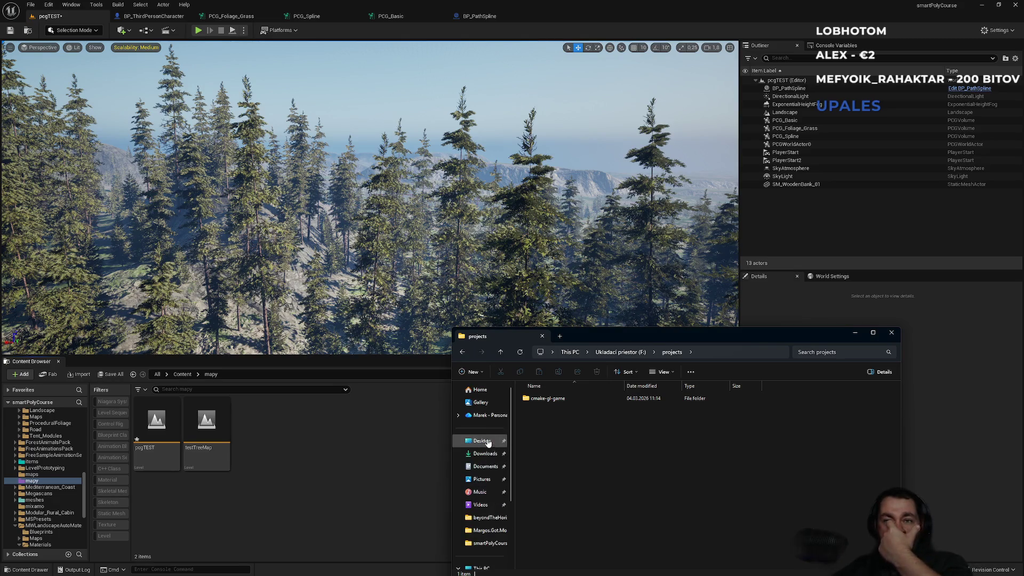
left_click(482, 440)
scroll(589, 450, "down", 5)
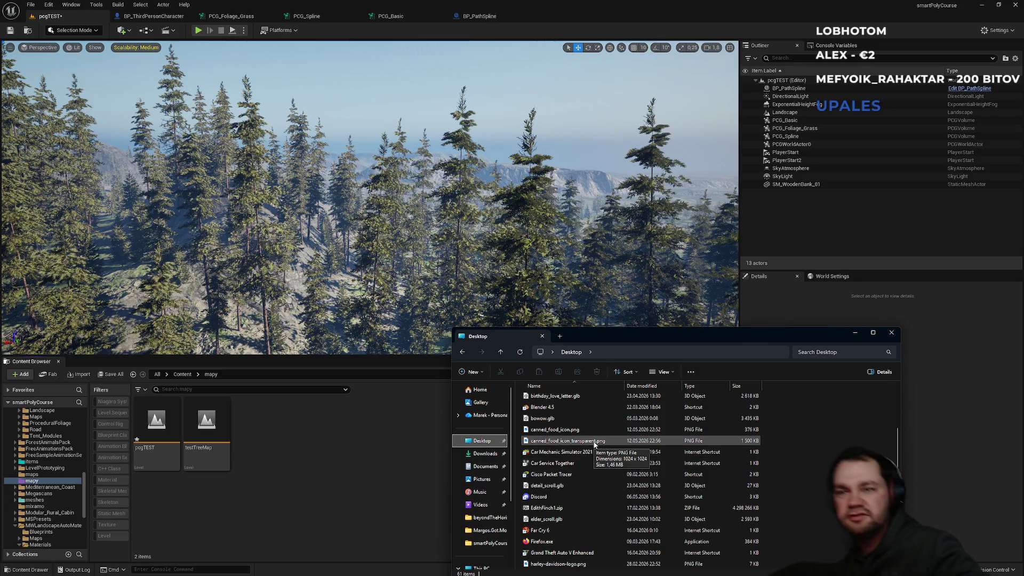
scroll(597, 448, "down", 6)
scroll(610, 475, "down", 4)
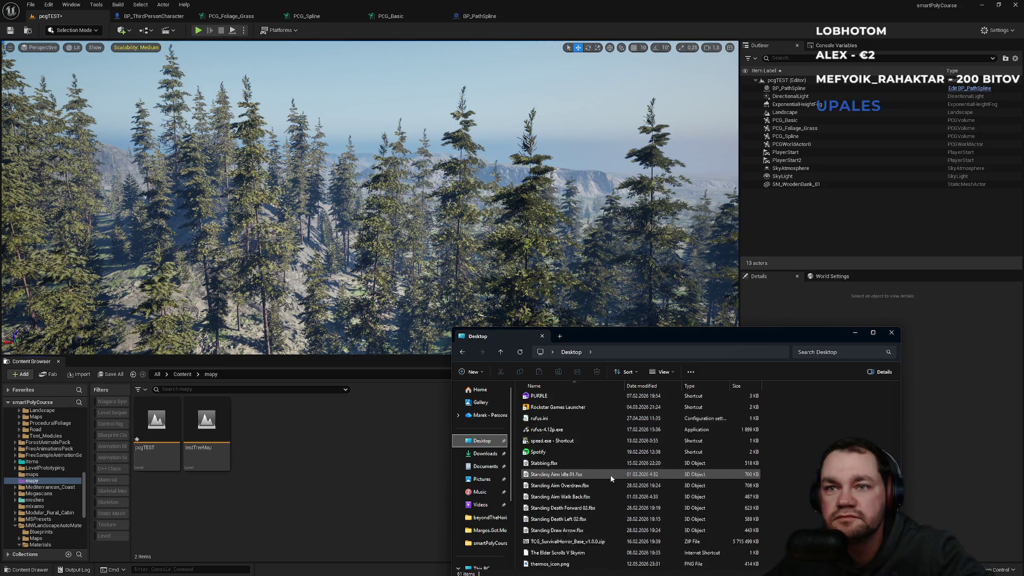
left_click(572, 553)
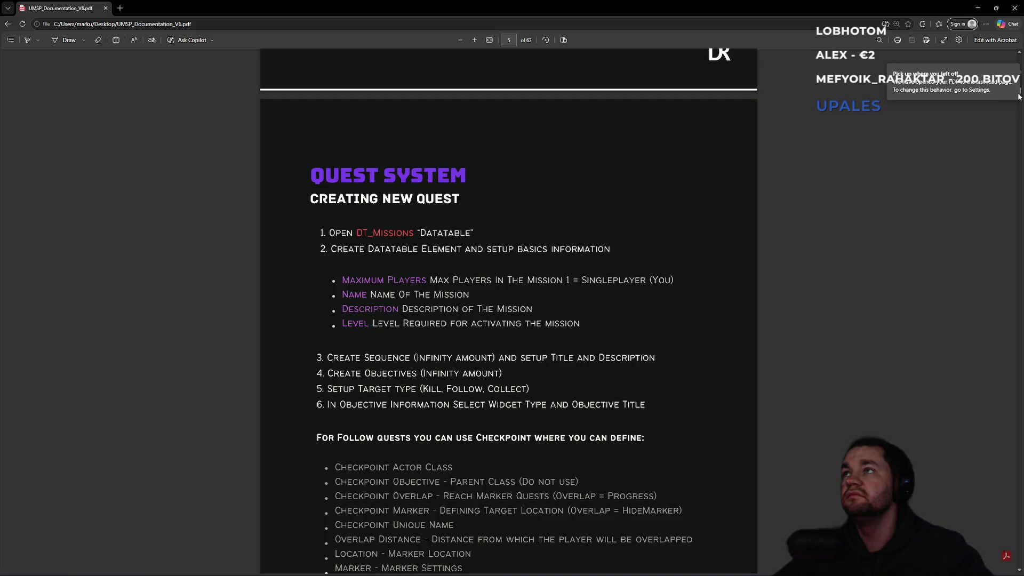
- Jump to page 10's harvestable-building steps and zoom in on the node graph and back
mouse_move(1019, 89)
left_mouse_down()
mouse_move(1008, 203)
mouse_move(1005, 136)
left_mouse_up()
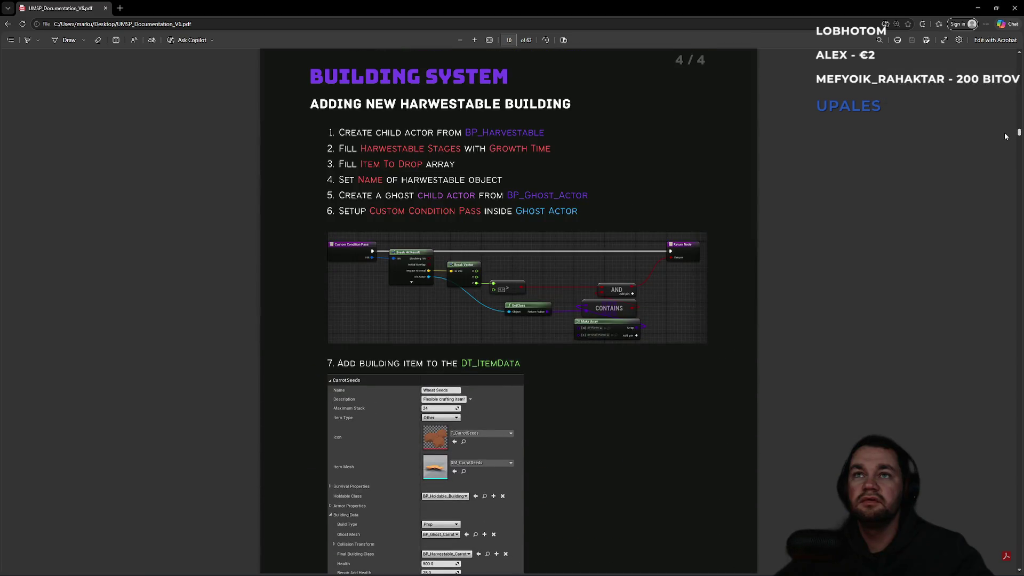
scroll(664, 318, "up", 5, "ctrl")
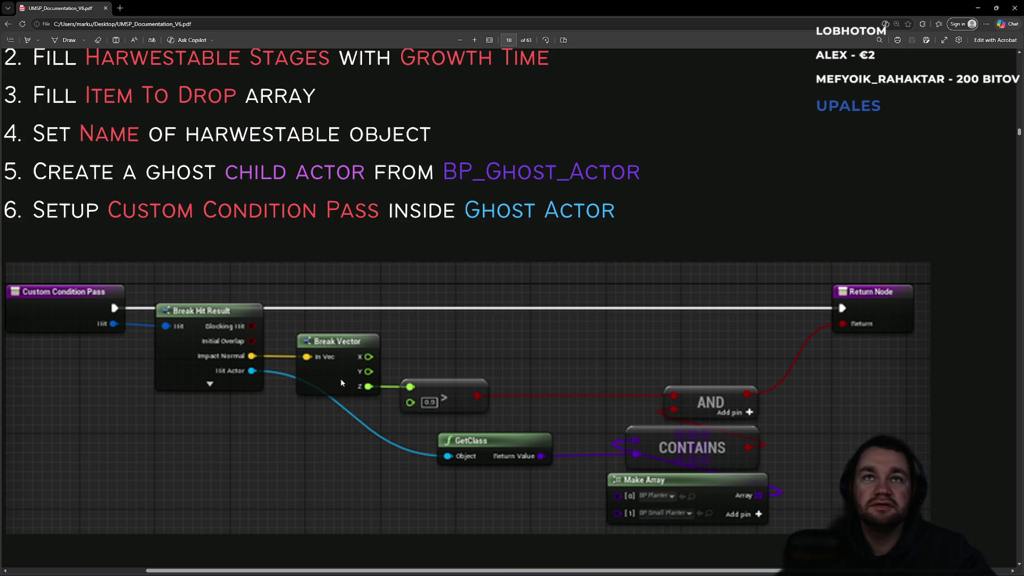
scroll(341, 379, "down", 3, "ctrl")
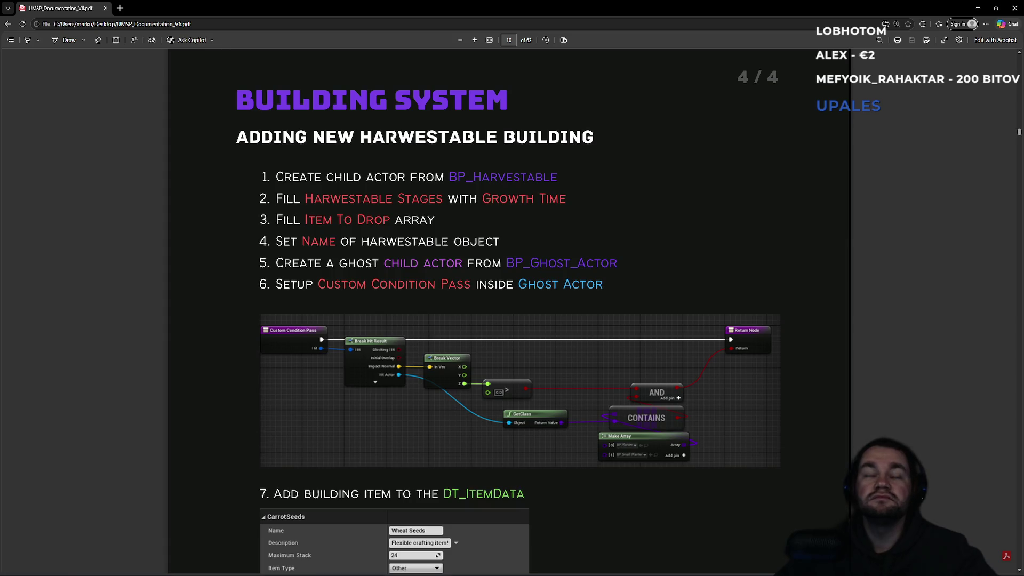
- Switch to the browser window with a new Claude chat
mouse_move(479, 568)
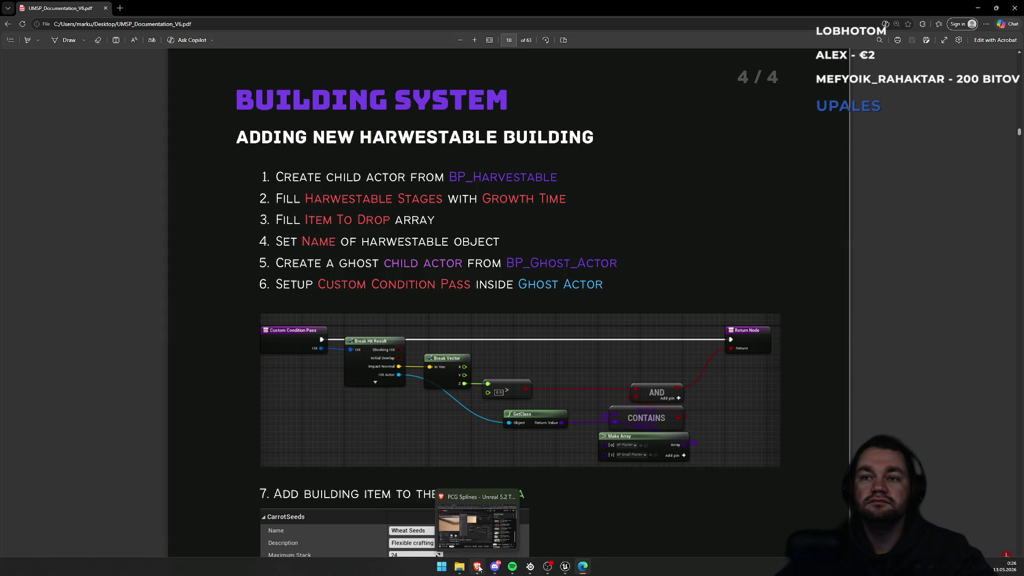
left_click(478, 569)
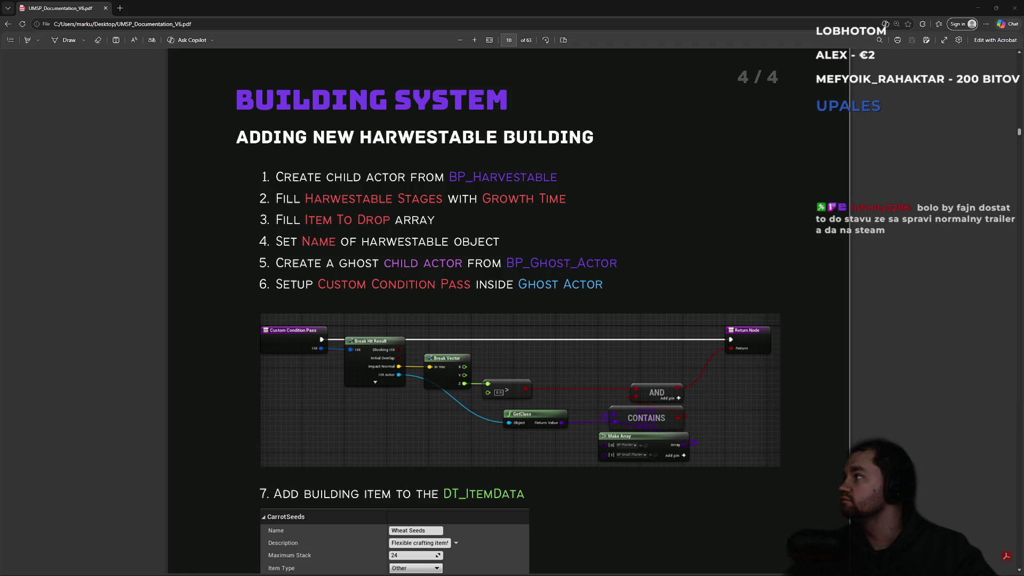
key("alt+Tab")
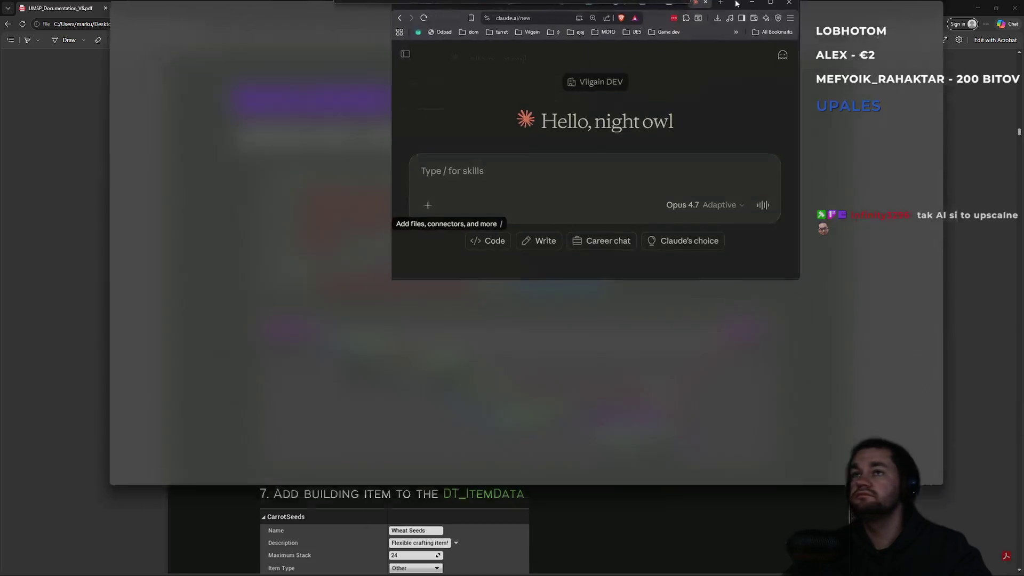
- Attach UMSP_Documentation_V6.pdf from disk to the new Claude chat
left_click(356, 288)
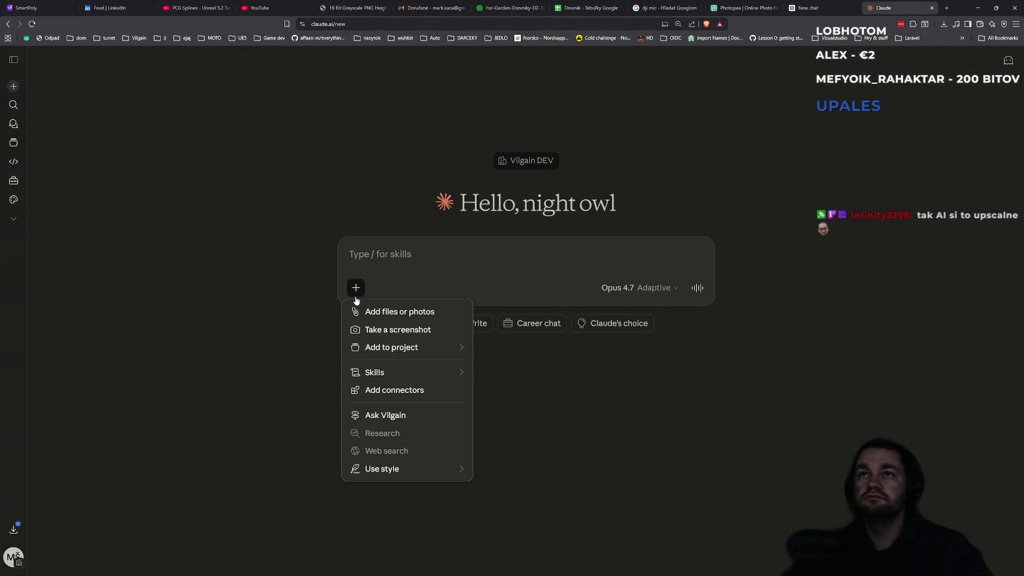
left_click(385, 312)
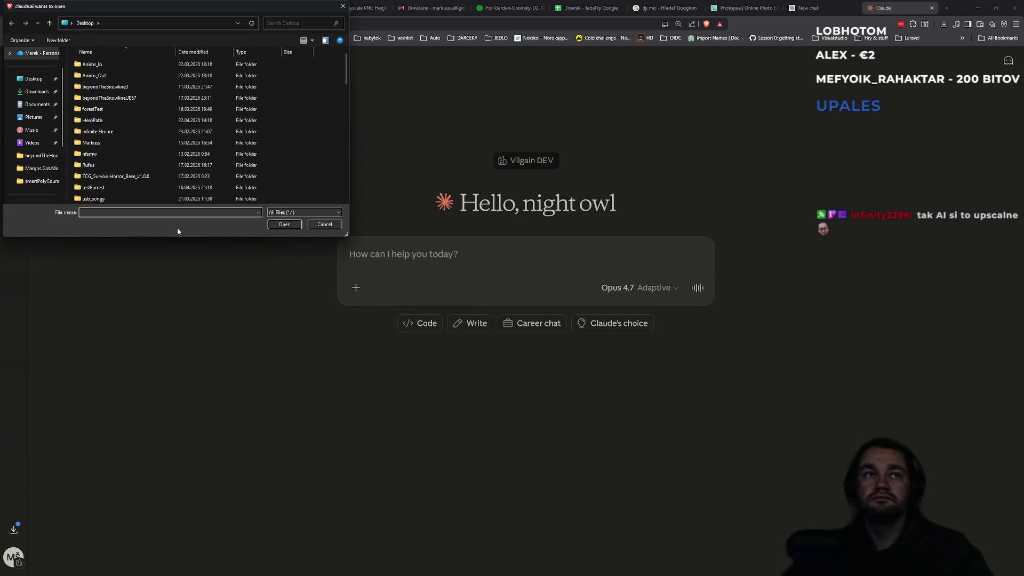
type("us")
key("BackSpace")
type("m")
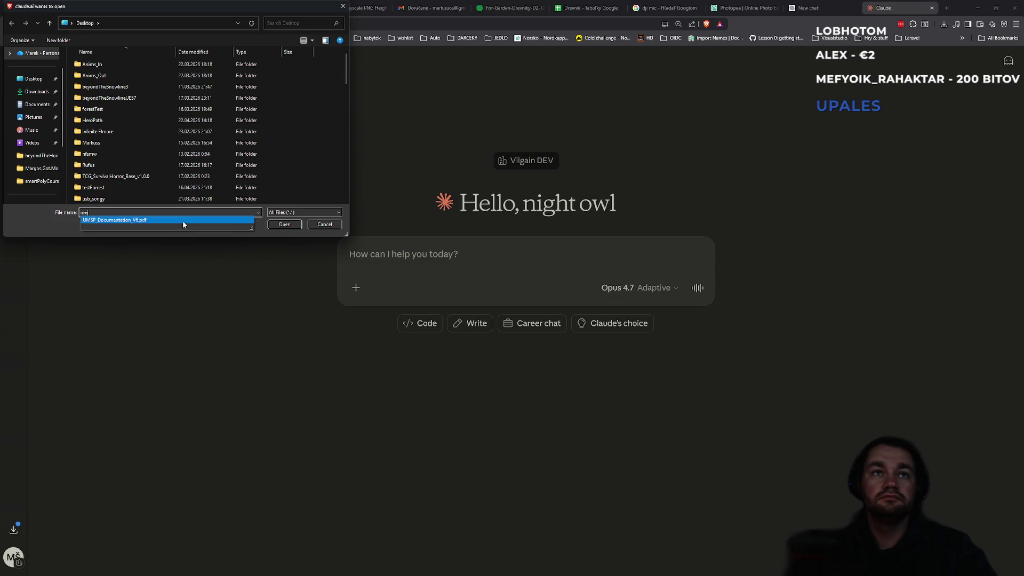
left_click(284, 224)
left_click(290, 226)
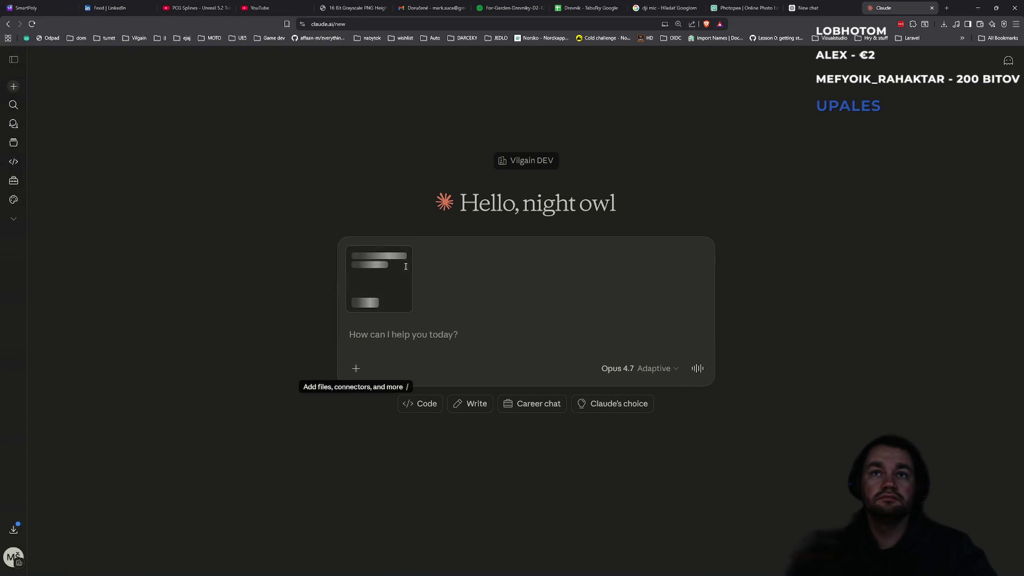
- Send the question 'are u able to study that PDF? and make some result from that?'
left_click(418, 341)
type("ar")
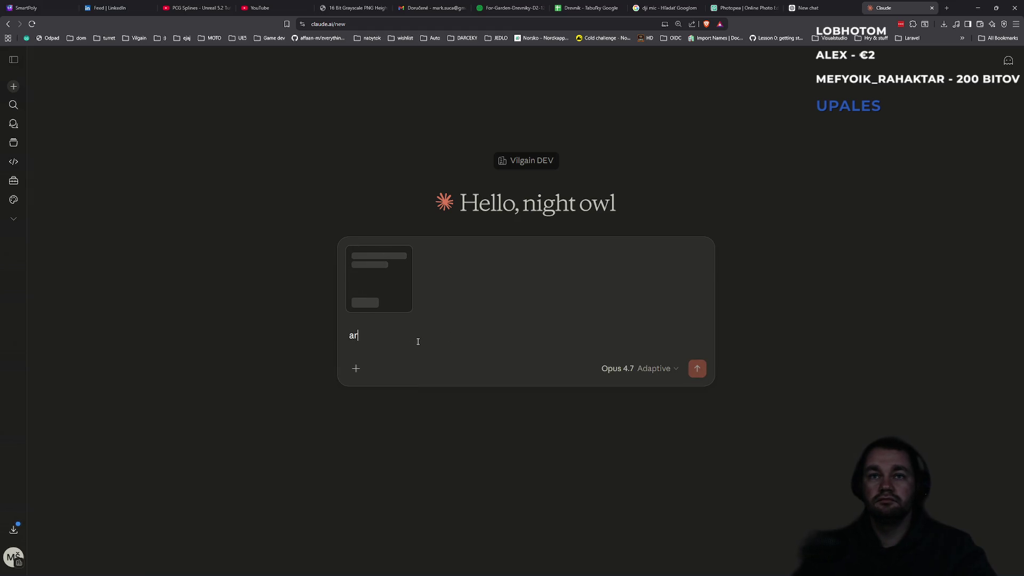
type("e u able to study that PDF? and ma")
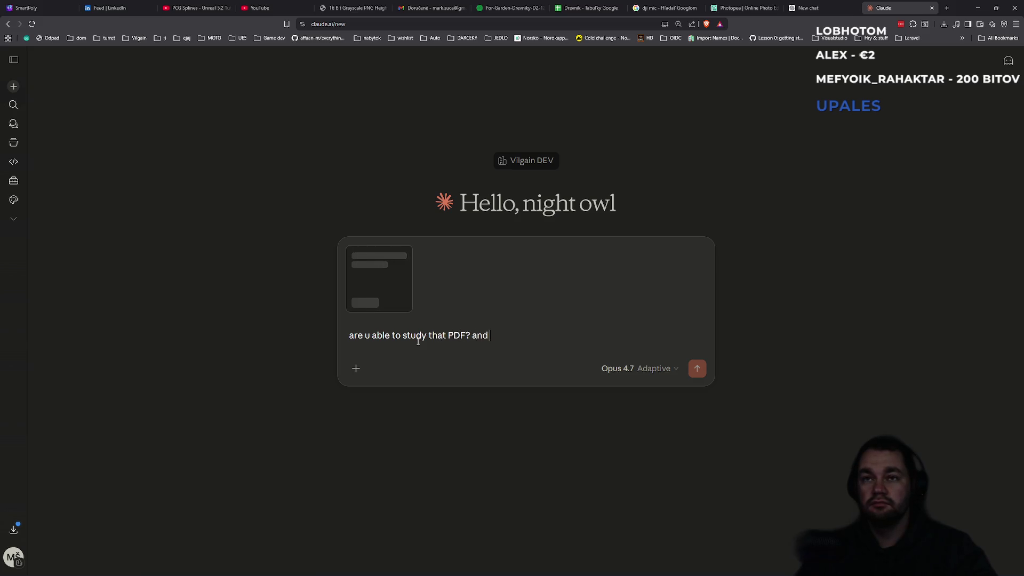
type("ke some")
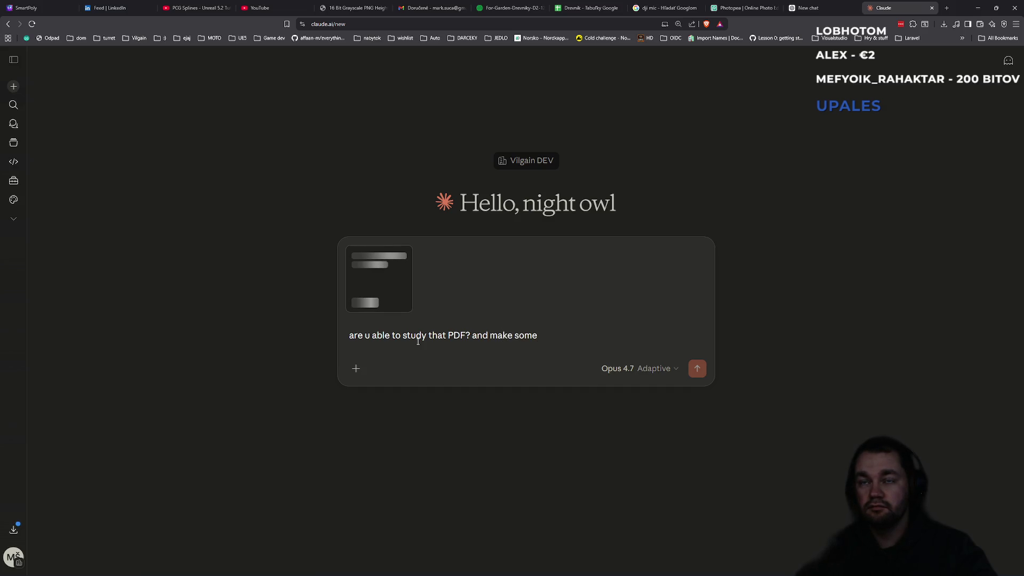
type("in")
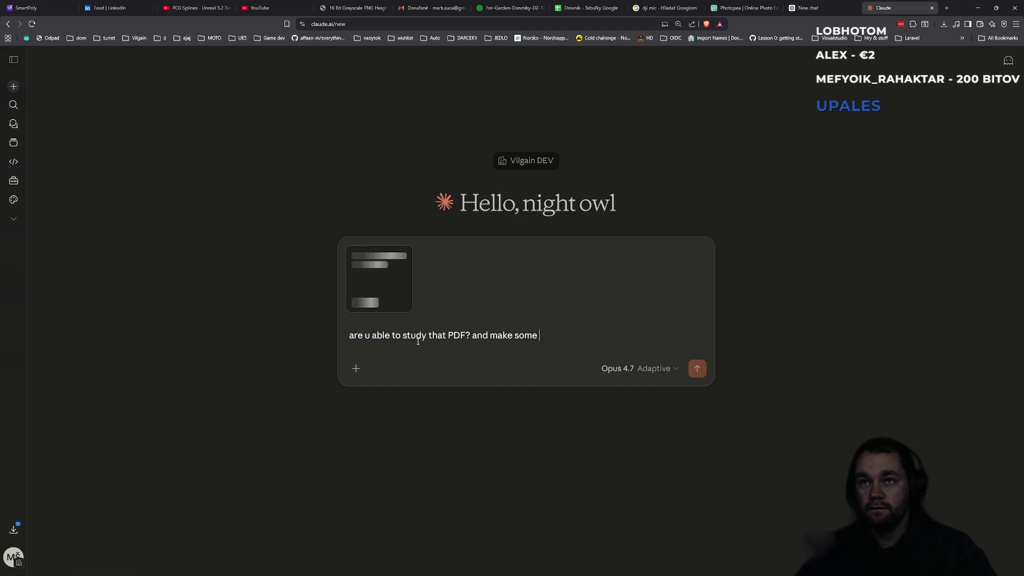
type("sult")
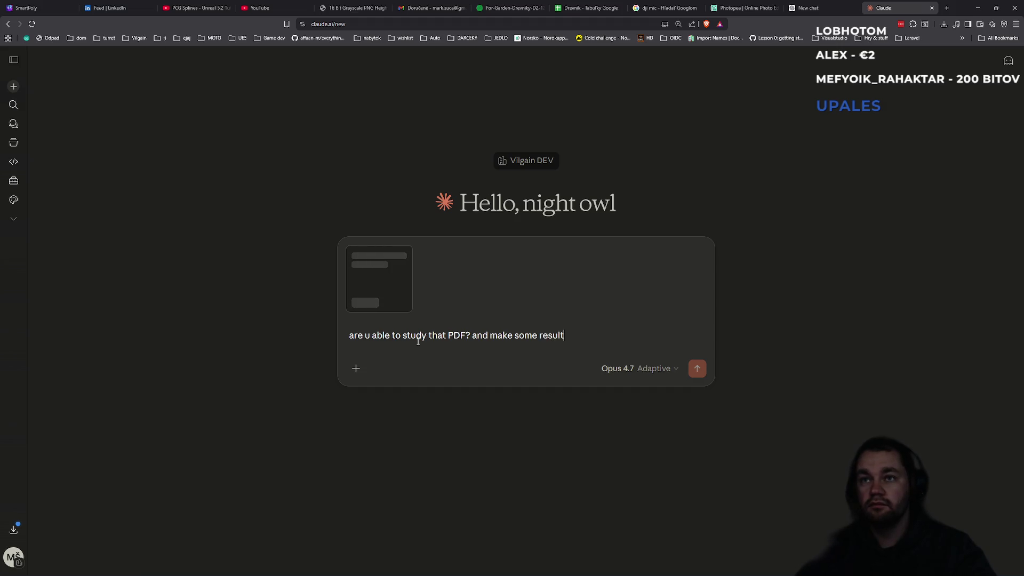
type(" from that?")
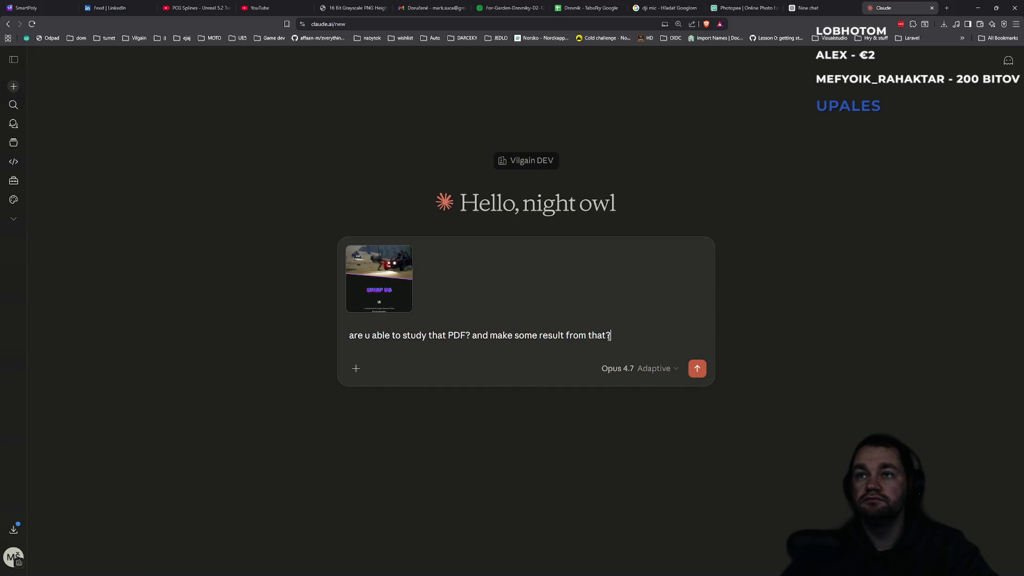
key("Return")
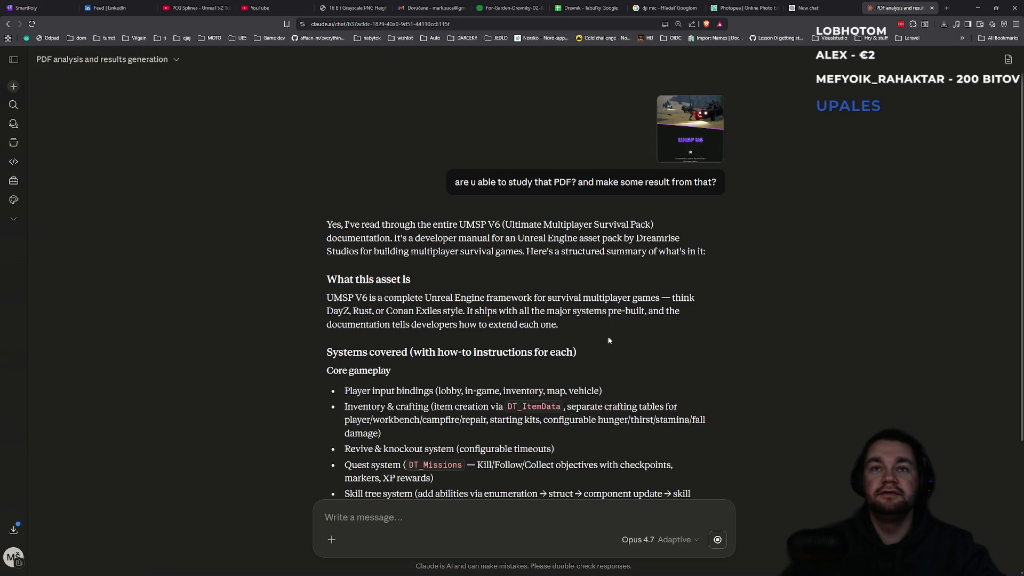
- Scroll through Claude's reply and highlight the asset pack description
scroll(607, 340, "down", 6)
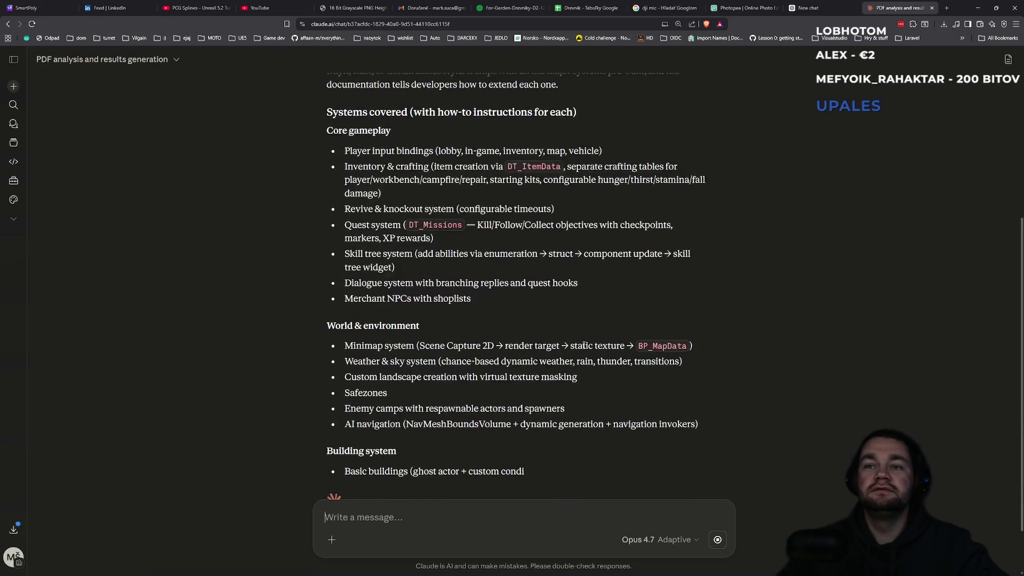
scroll(386, 385, "down", 2)
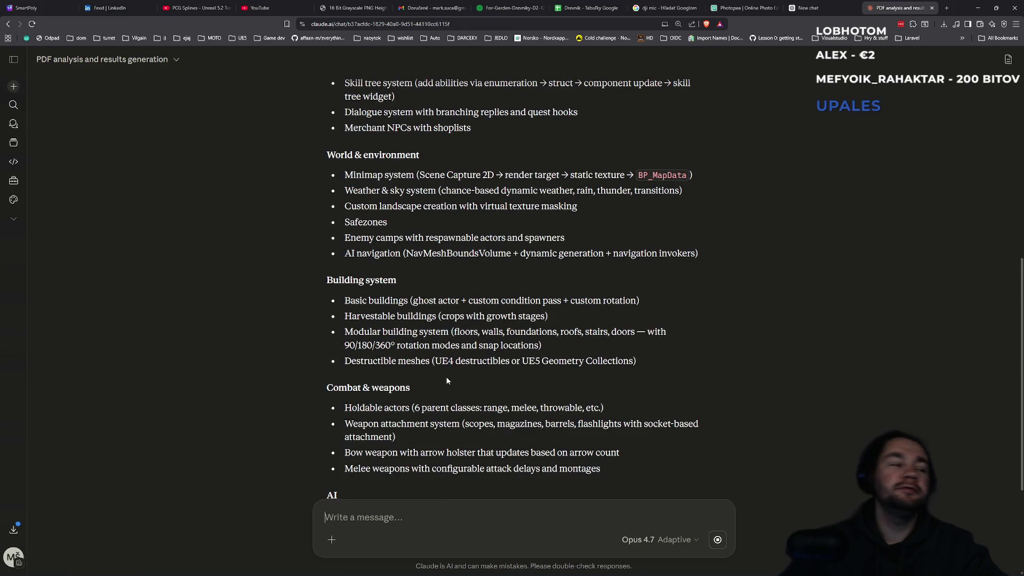
scroll(447, 381, "up", 8)
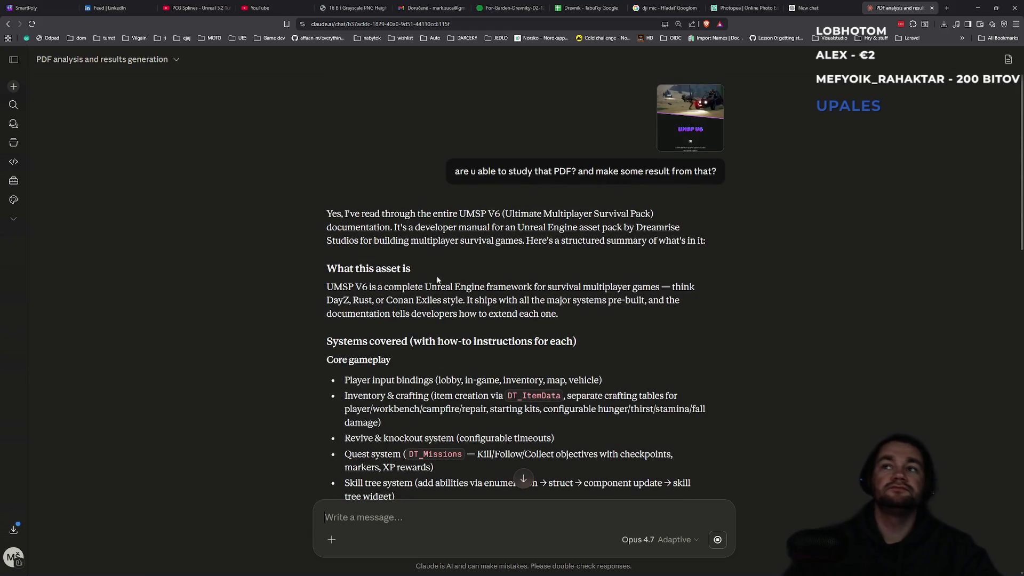
mouse_move(504, 227)
left_mouse_down()
mouse_move(638, 227)
mouse_move(404, 243)
mouse_move(715, 260)
left_mouse_up()
left_click(706, 269)
- Read the rest of the summary, then switch to the documentation PDF window
scroll(706, 269, "down", 10)
scroll(636, 332, "down", 10)
scroll(631, 339, "down", 4)
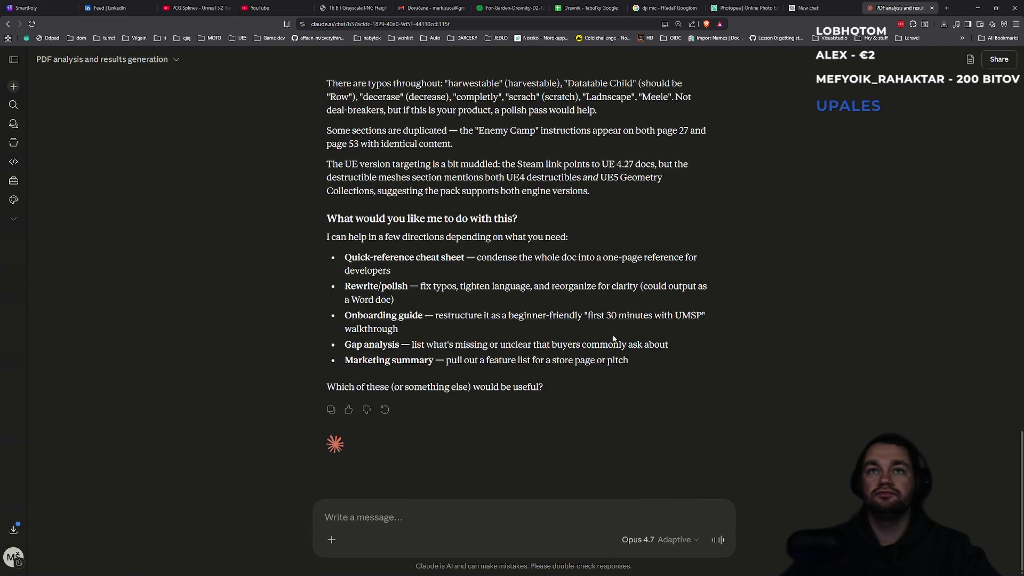
scroll(537, 326, "up", 5)
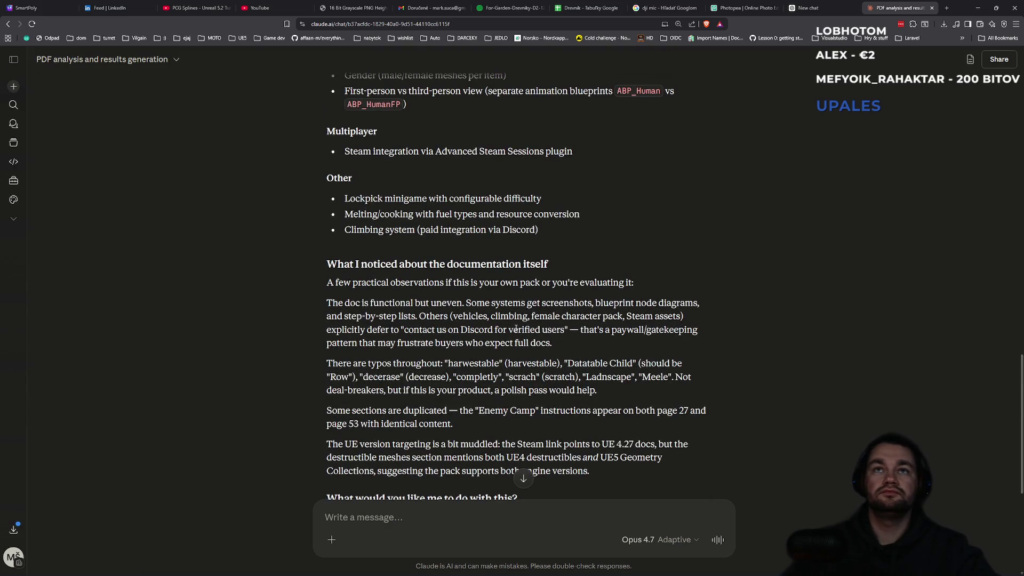
scroll(513, 327, "up", 3)
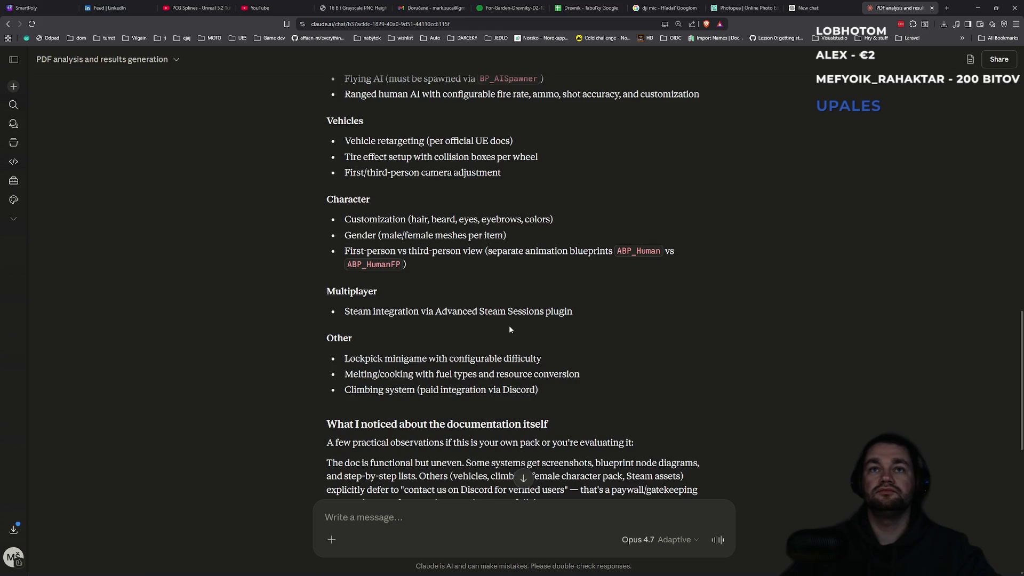
scroll(509, 329, "up", 7)
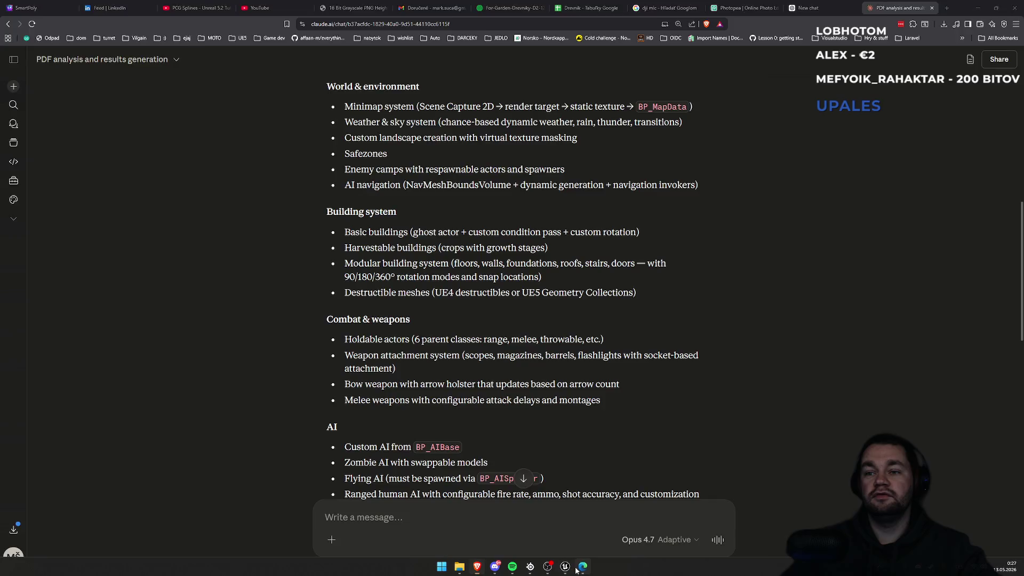
left_click(584, 566)
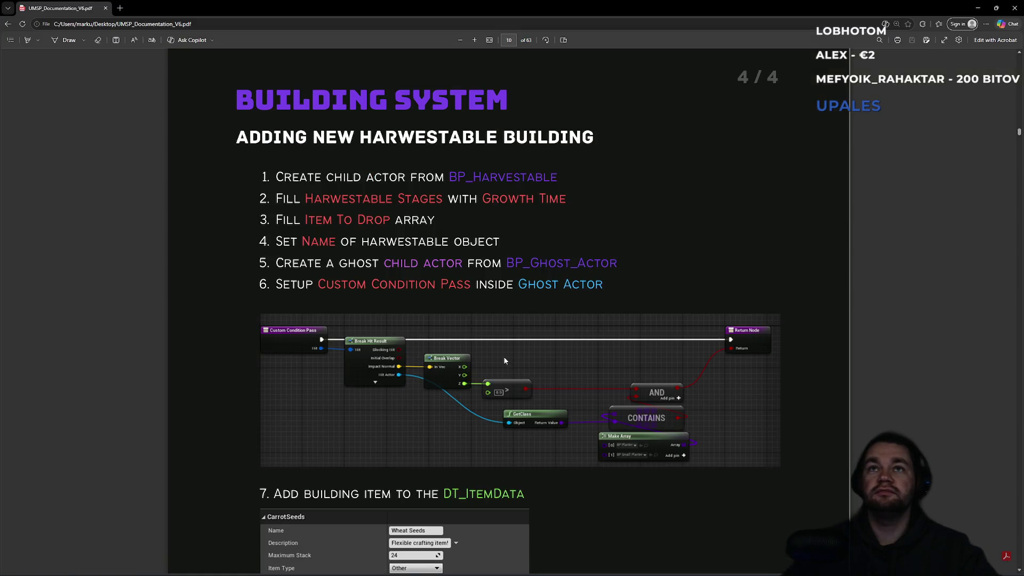
- Scroll the PDF from page 10 to page 14's crafting recipe, then open a new browser tab
scroll(504, 361, "down", 10)
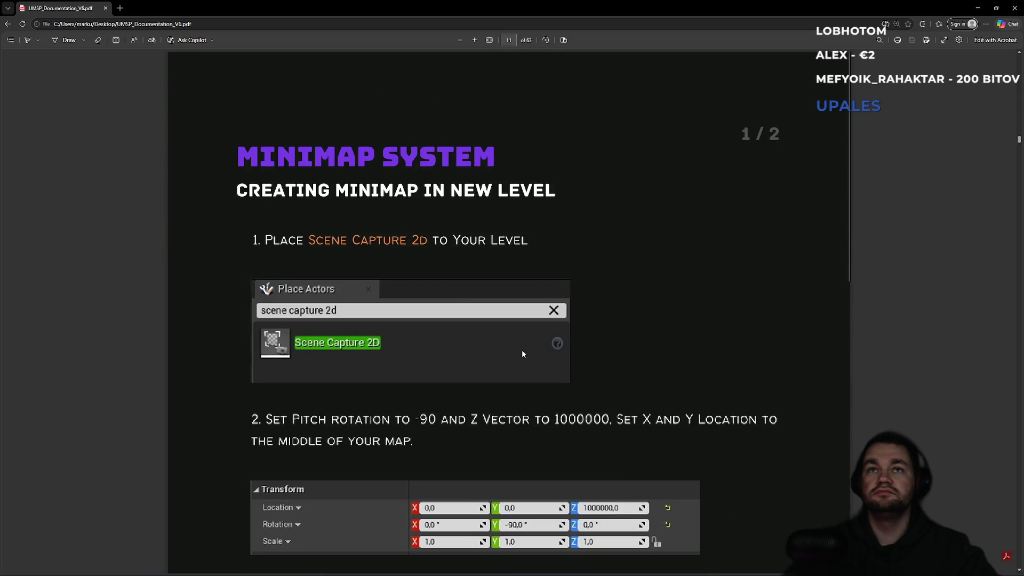
scroll(522, 352, "down", 10)
scroll(515, 345, "down", 10)
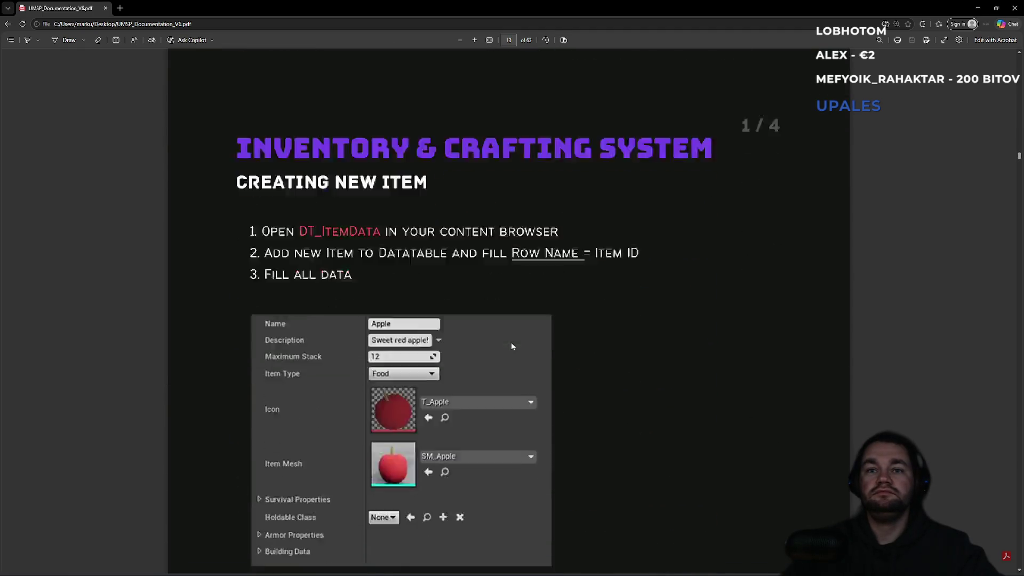
scroll(512, 344, "down", 10)
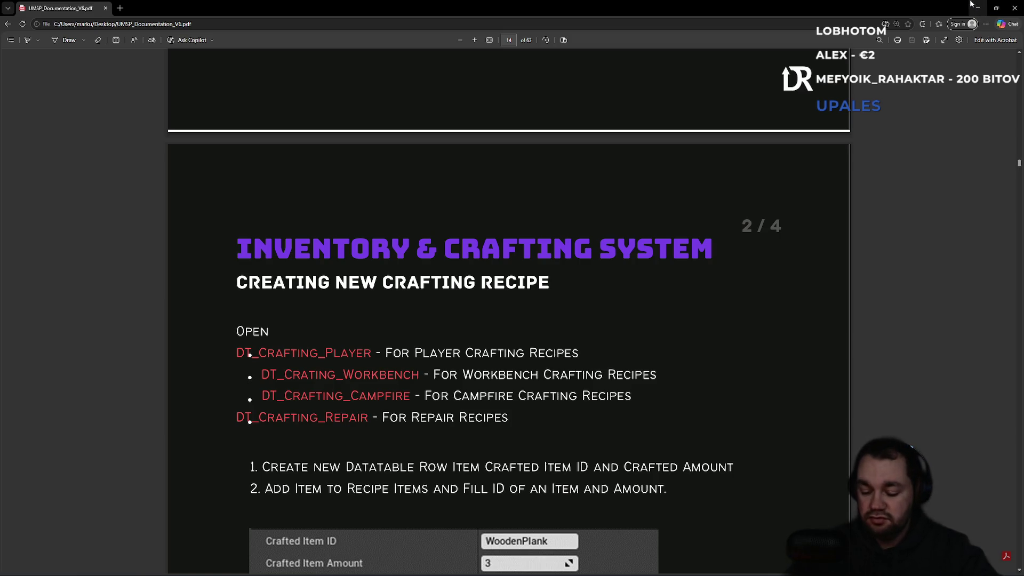
left_click(978, 7)
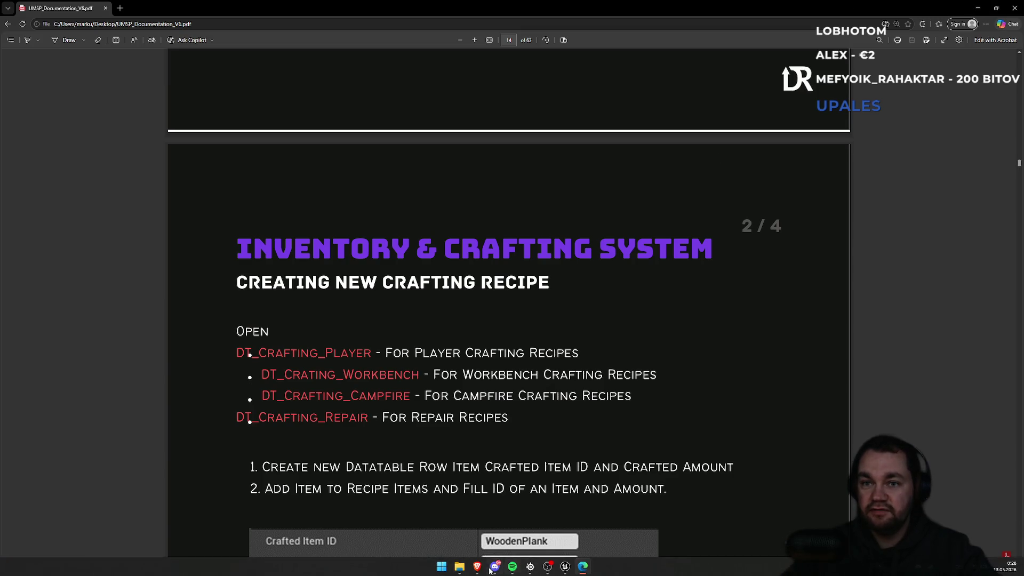
left_click(946, 8)
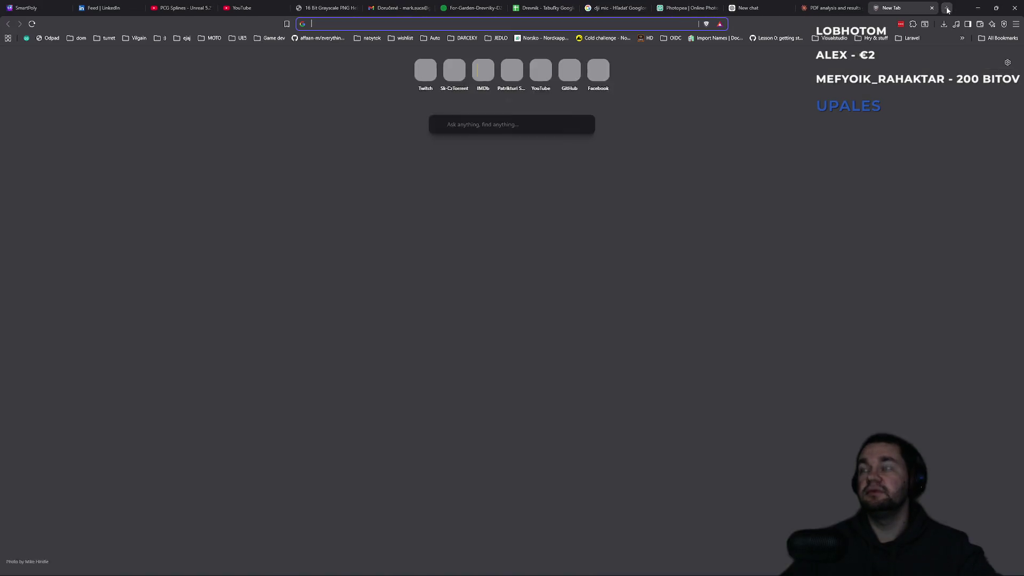
- Open the Unreal Engine 5.8 roadmap on productboard from the address bar
type("produz")
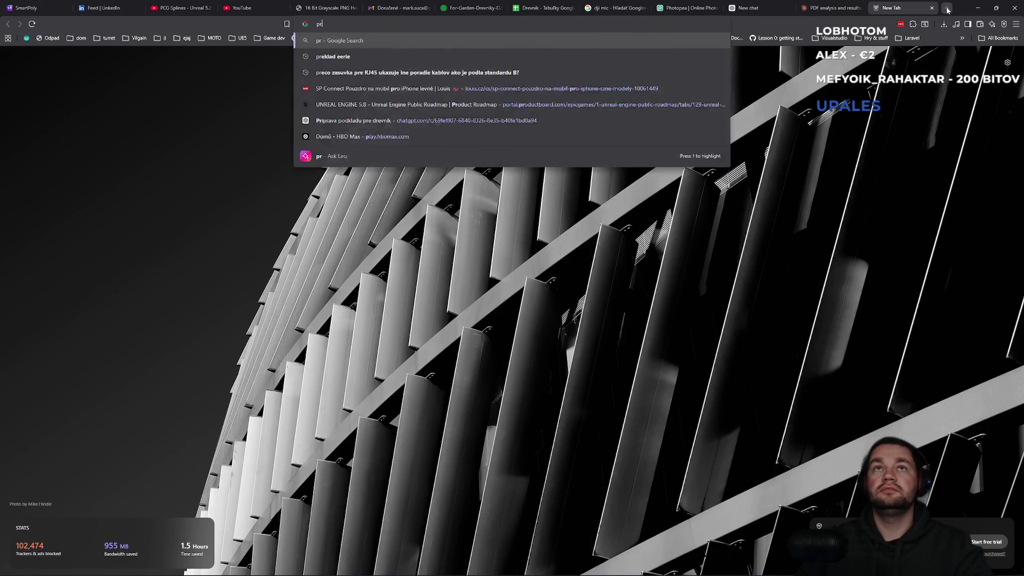
key("BackSpace")
type("ctb")
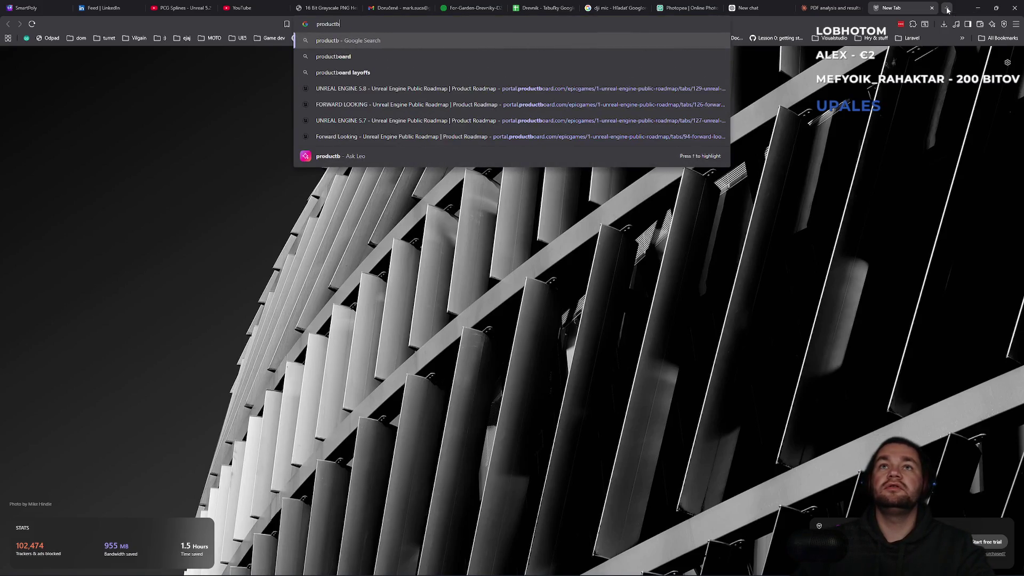
key("Down")
key("Down")
key("Down")
key("Return")
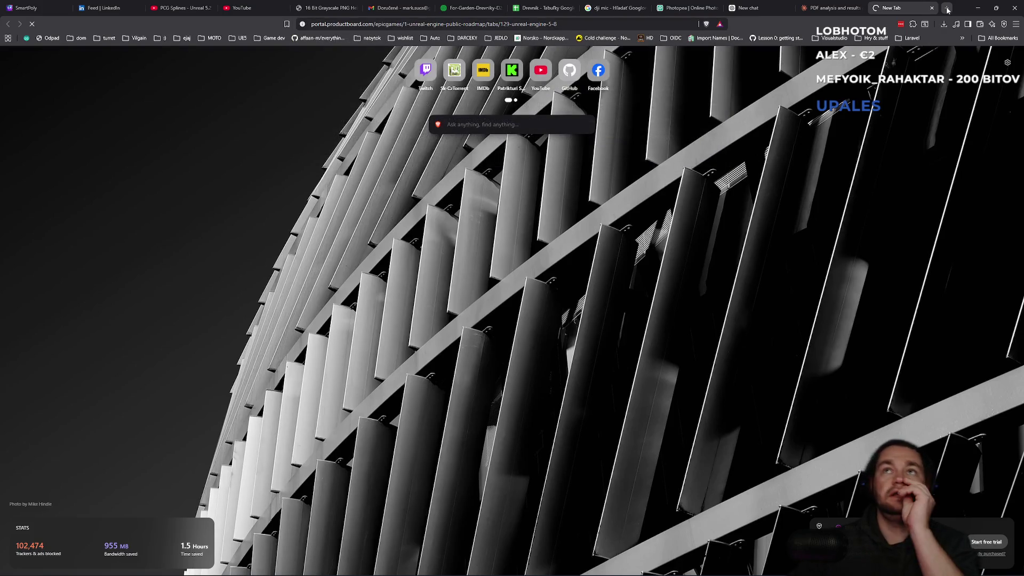
- Find 'MCP' on the page and open the MCP Server (Experimental) card
key("ctrl+f")
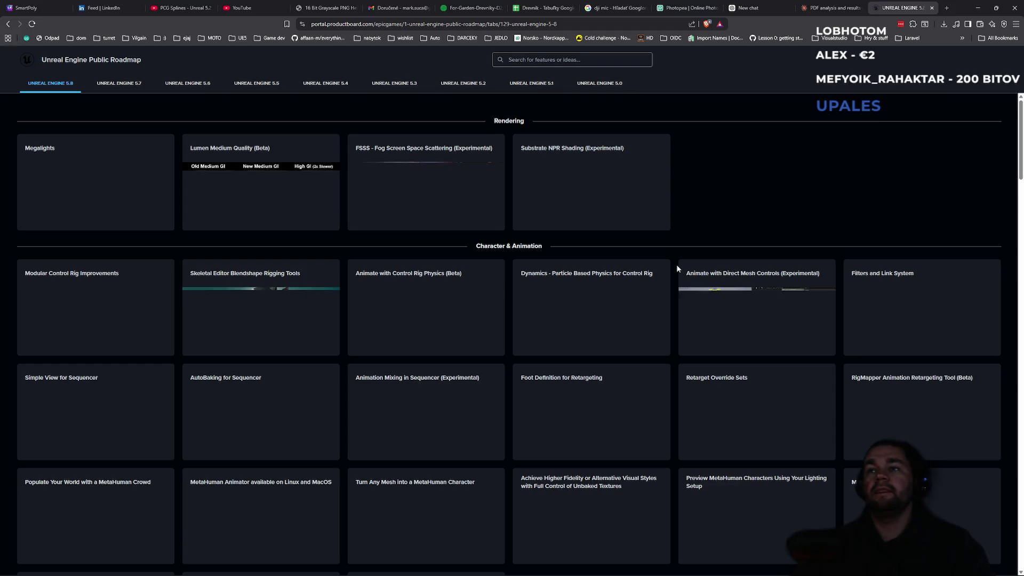
type("MCP")
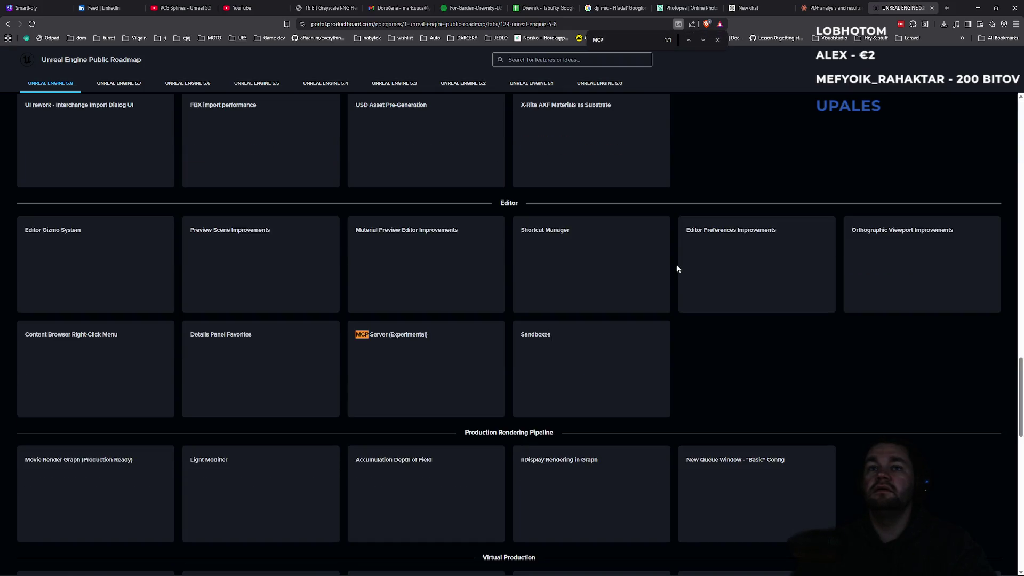
left_click(437, 368)
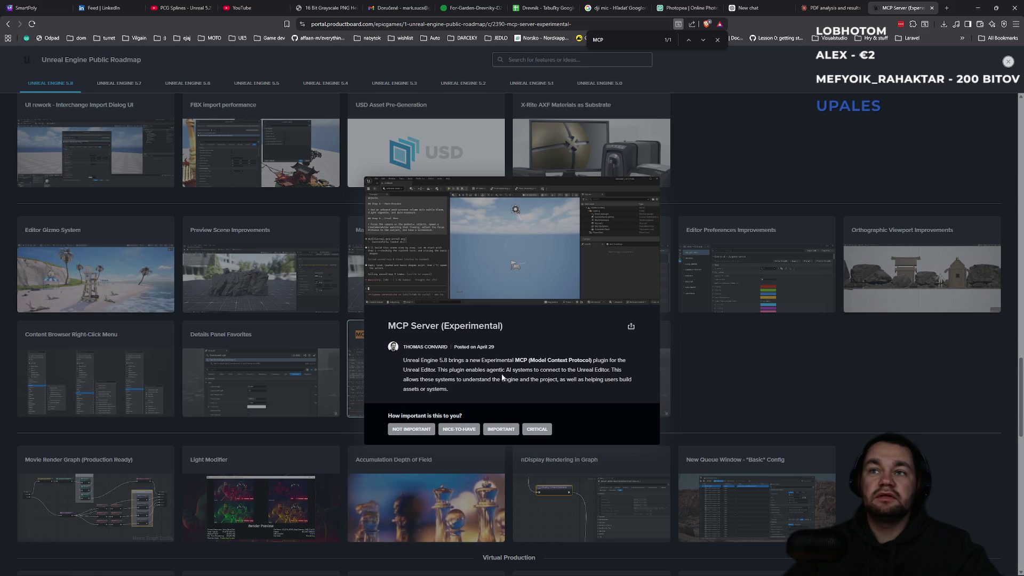
- Read the MCP Server description, then return to the Unreal forest level and open Start
left_click_drag(570, 369, 629, 371)
left_click(611, 378)
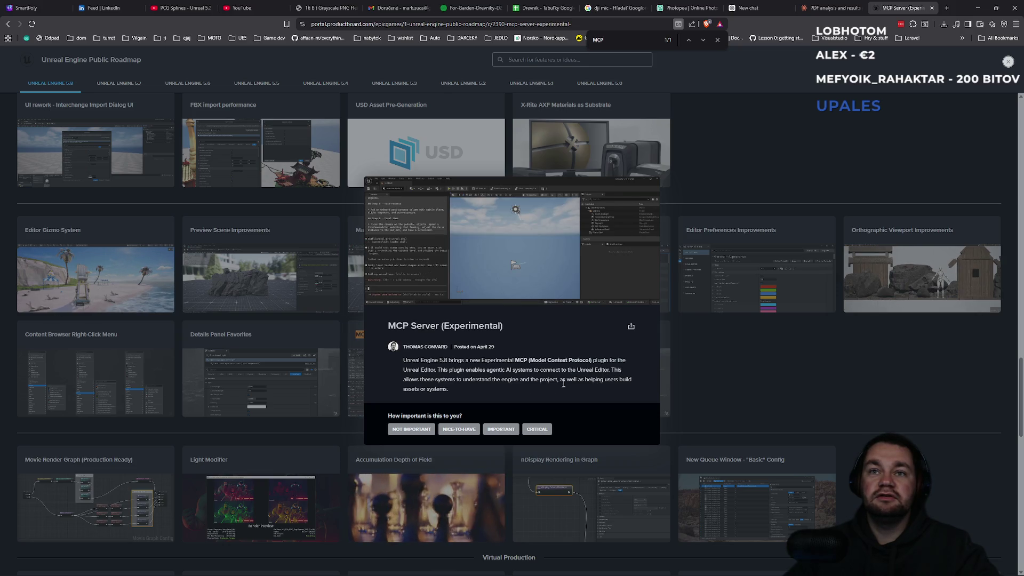
left_click_drag(426, 380, 493, 380)
left_click(535, 383)
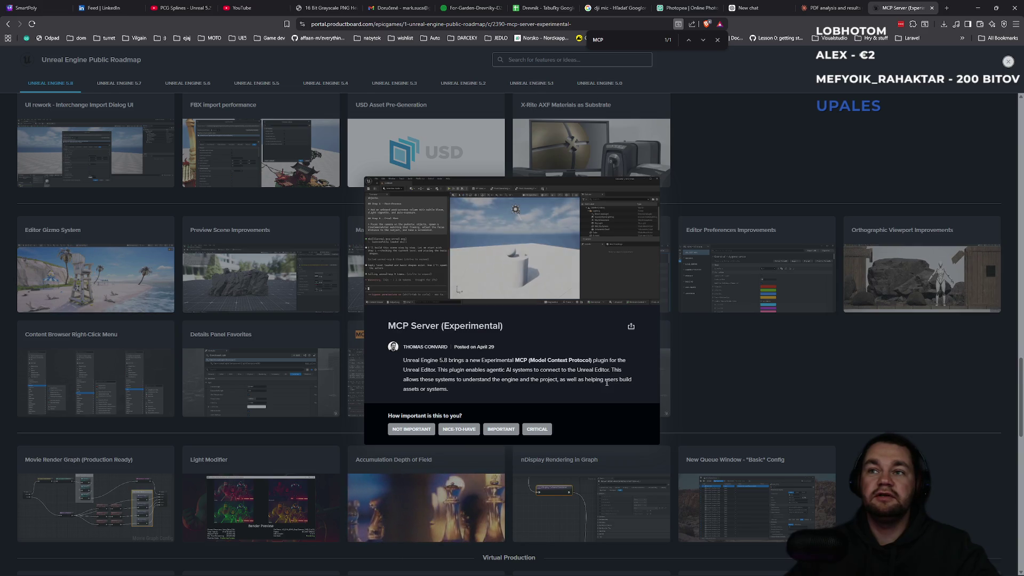
left_click_drag(409, 391, 458, 390)
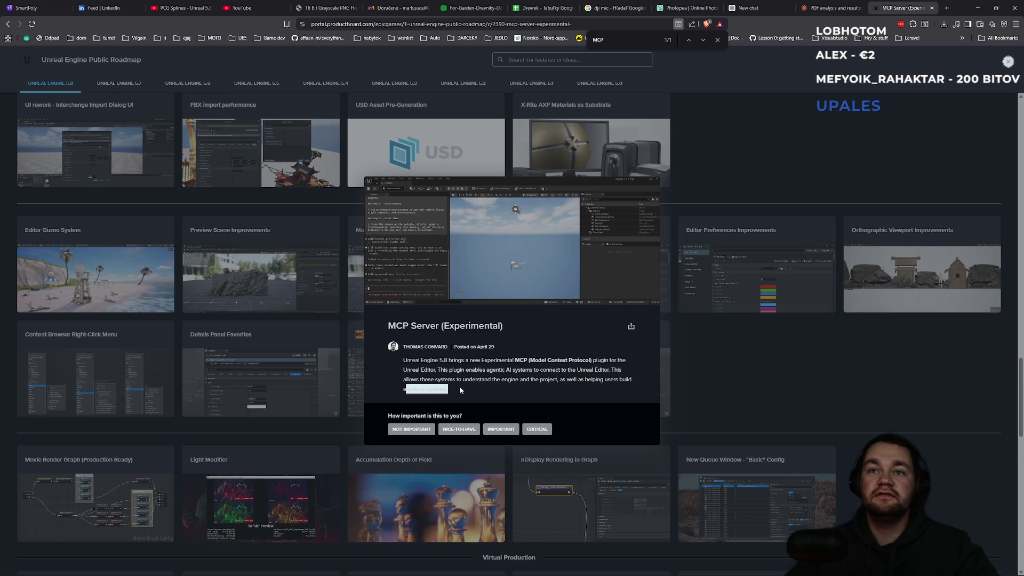
left_click(466, 389)
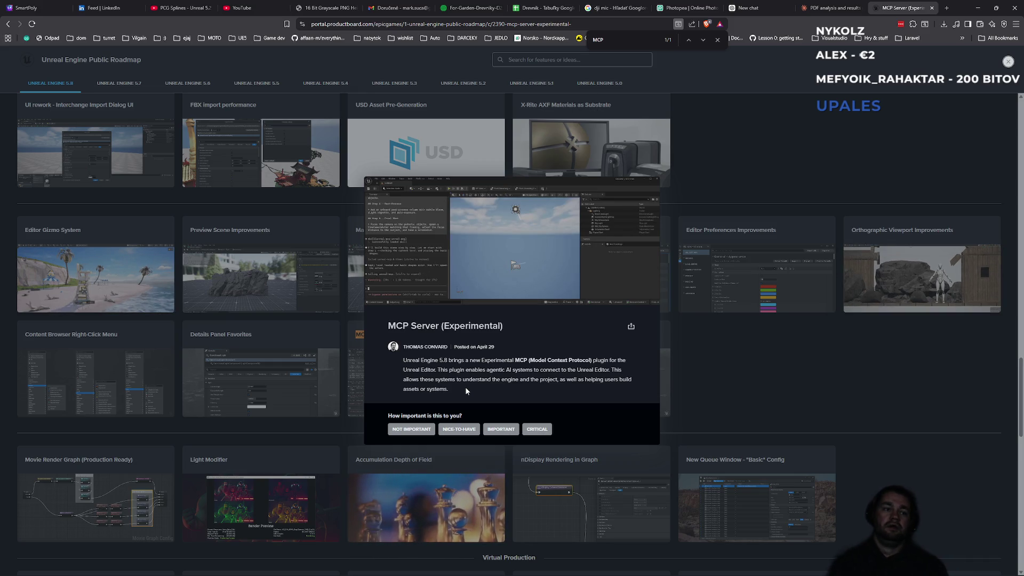
left_click(561, 568)
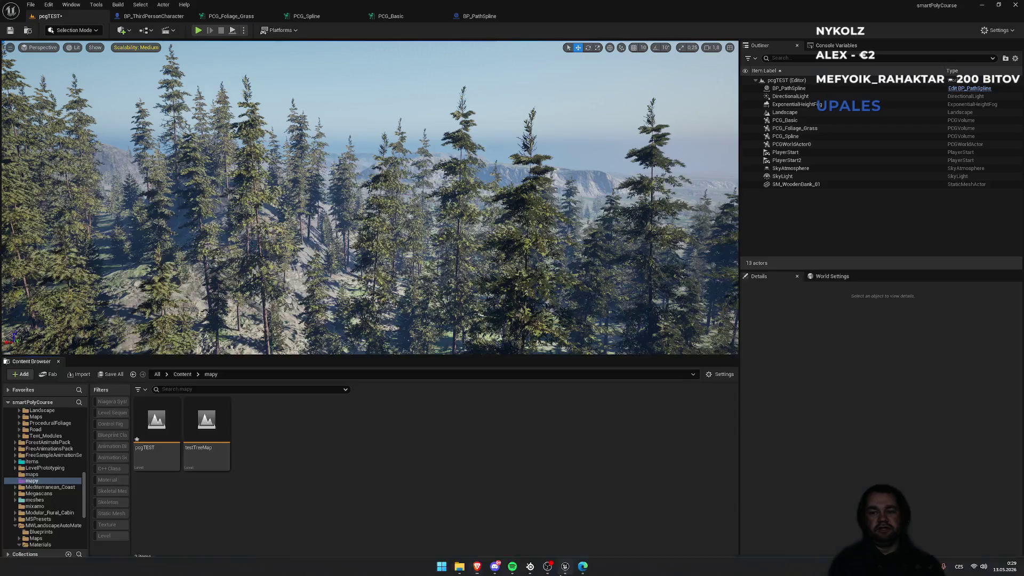
key("super")
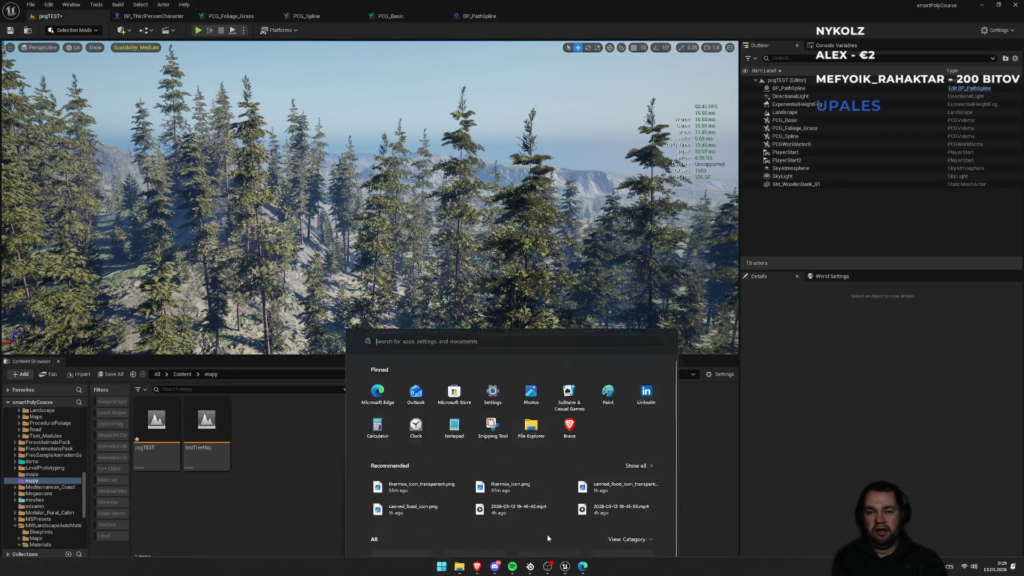
- Open File Explorer at This PC and select Local Disk (E:) and New Volume (D:)
left_click(459, 568)
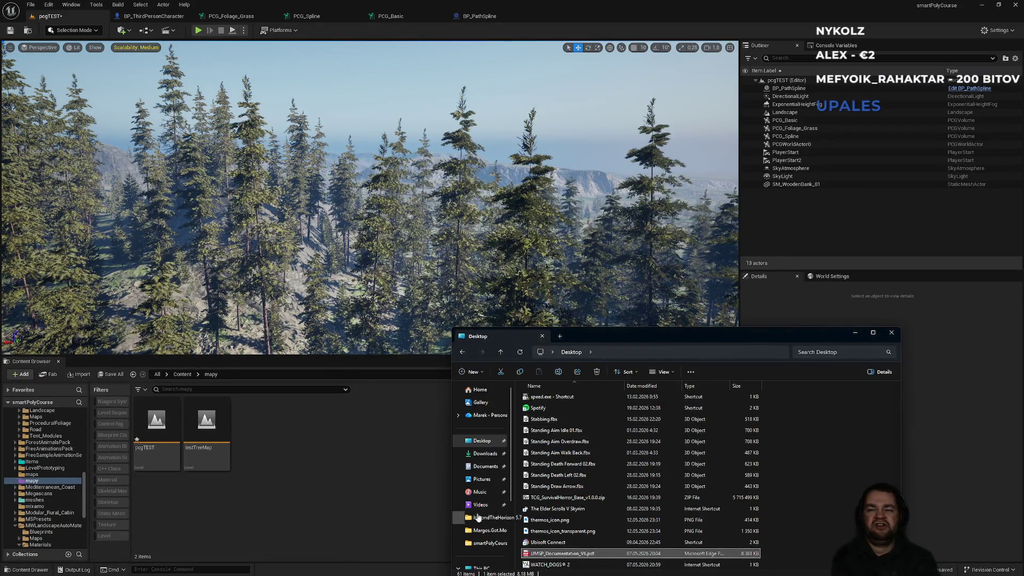
left_click(490, 480)
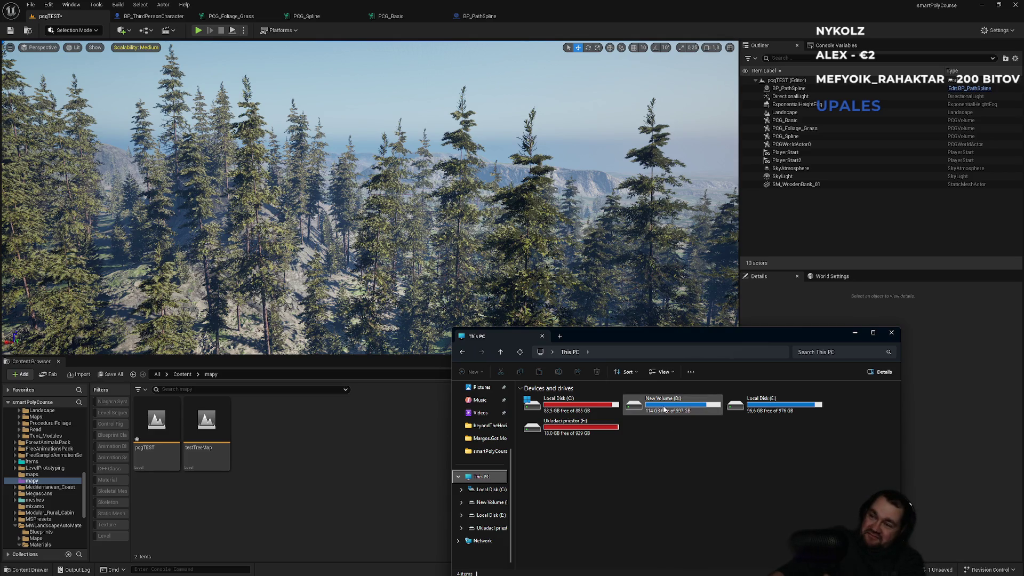
left_click(763, 405)
left_click(680, 414)
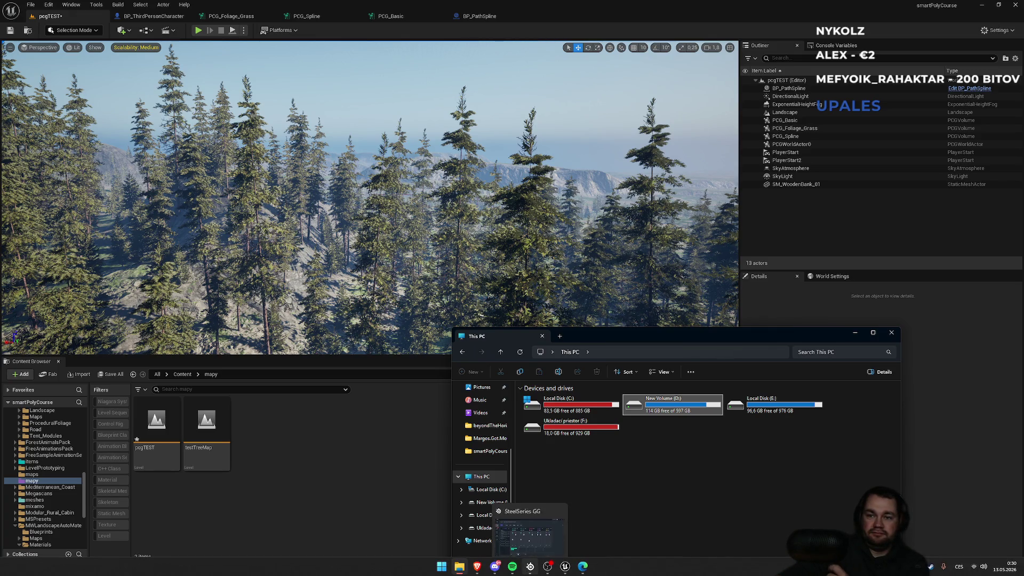
- Bring File Explorer back, then switch to the browser showing the MCP roadmap entry
mouse_move(552, 569)
mouse_move(512, 566)
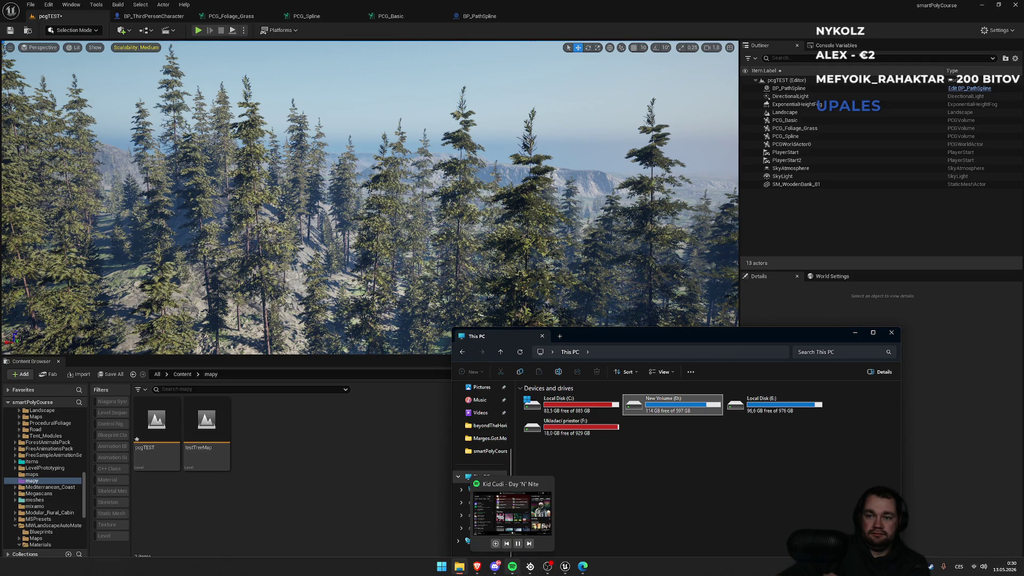
mouse_move(455, 573)
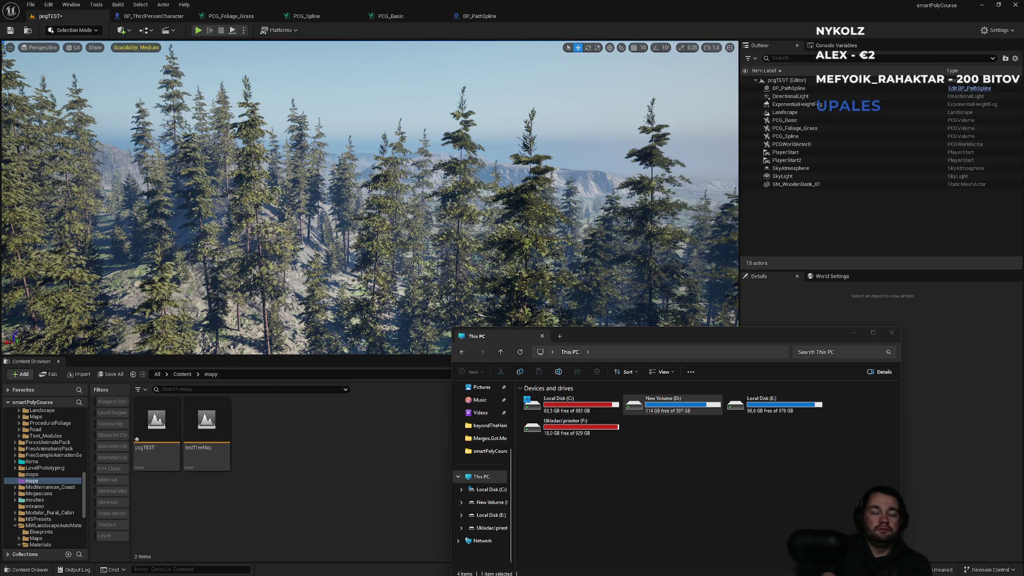
mouse_move(390, 574)
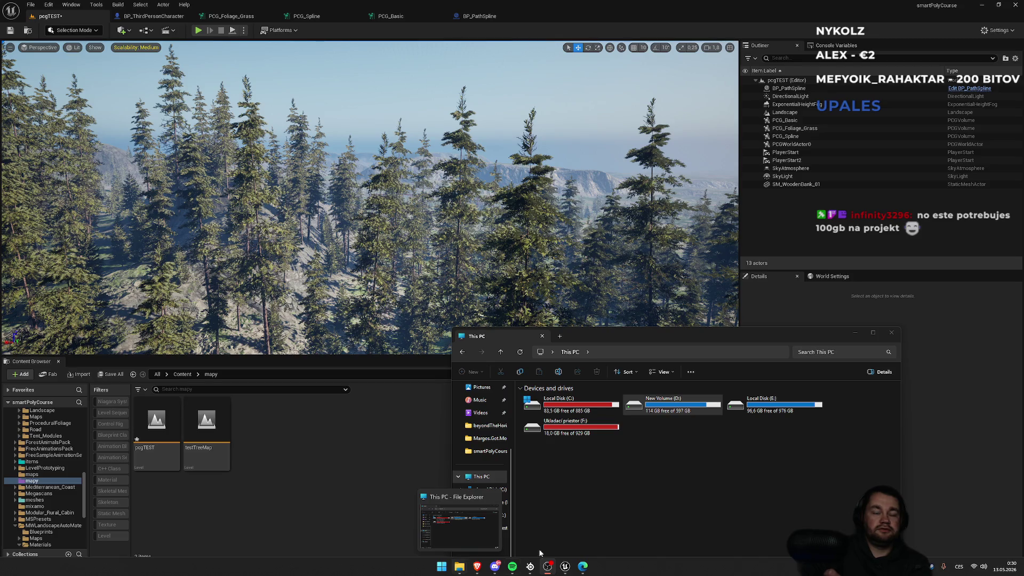
left_click(459, 526)
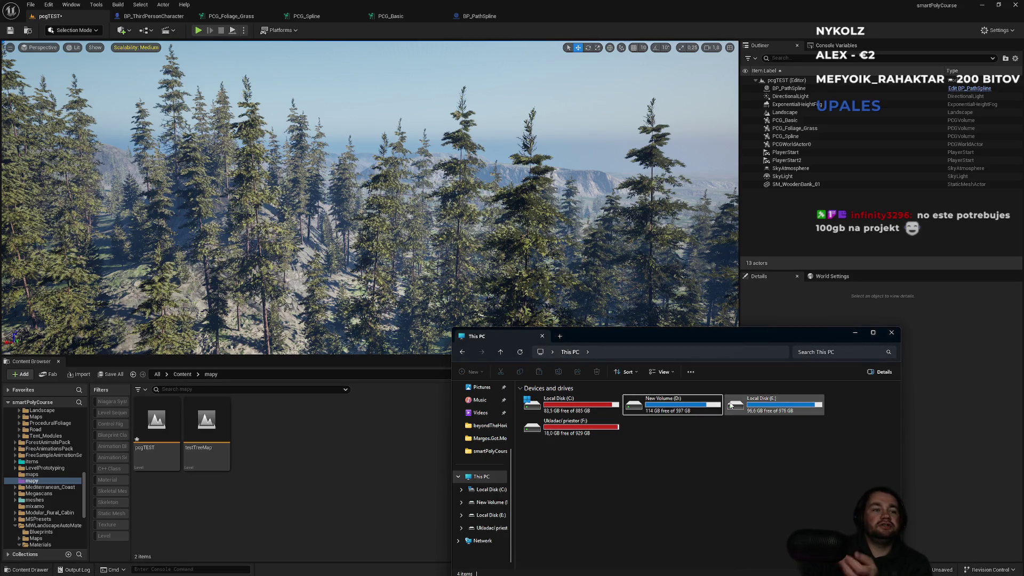
mouse_move(658, 401)
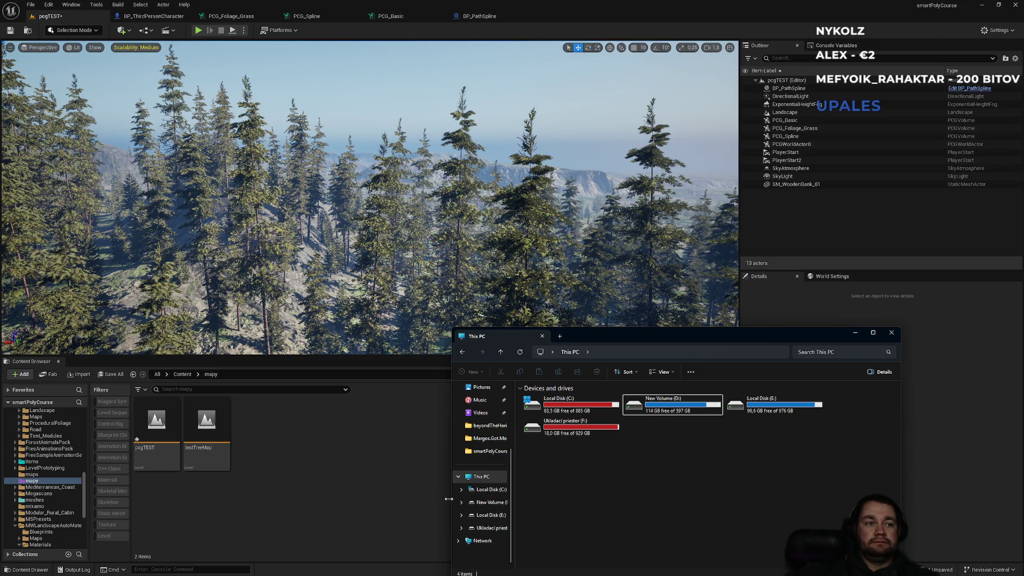
mouse_move(606, 554)
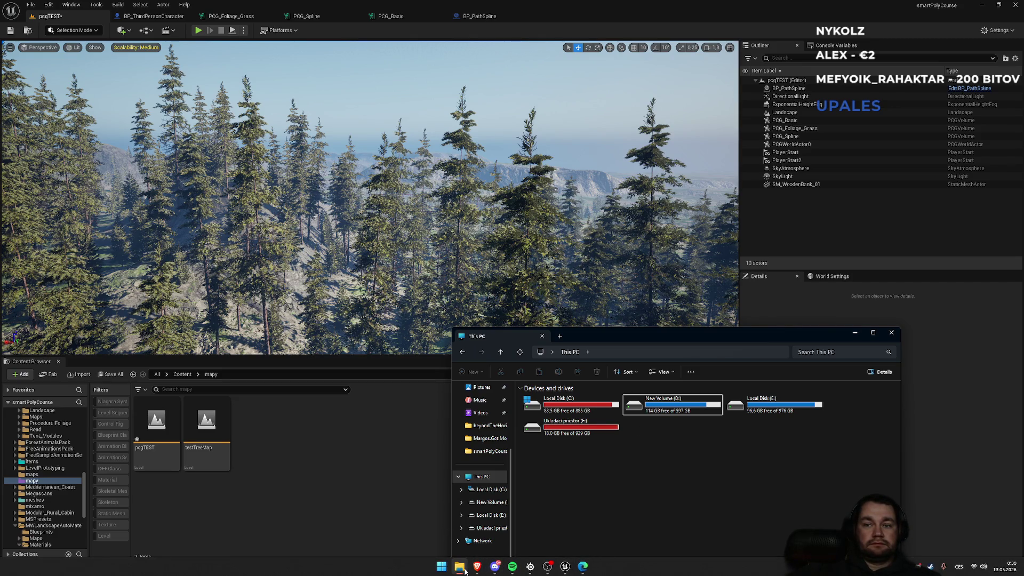
mouse_move(465, 571)
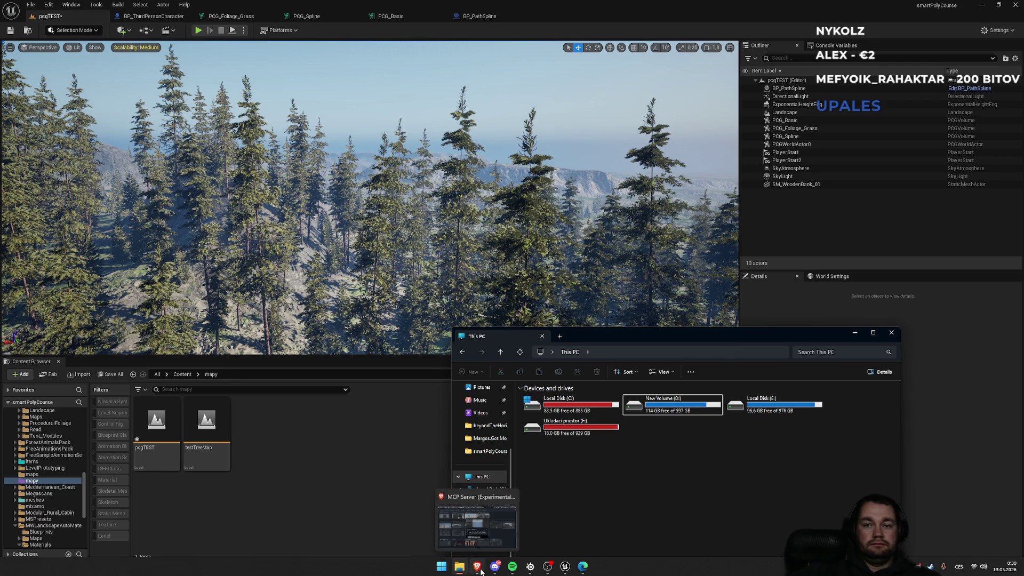
left_click(481, 571)
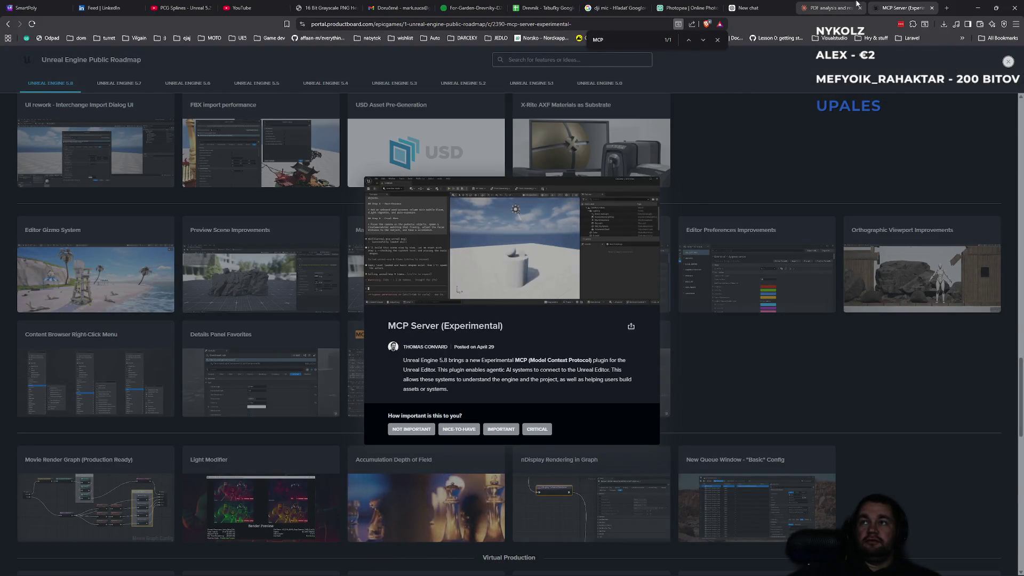
- Reread the PDF analysis chat's documentation critique, then switch back to the documentation PDF
left_click(843, 8)
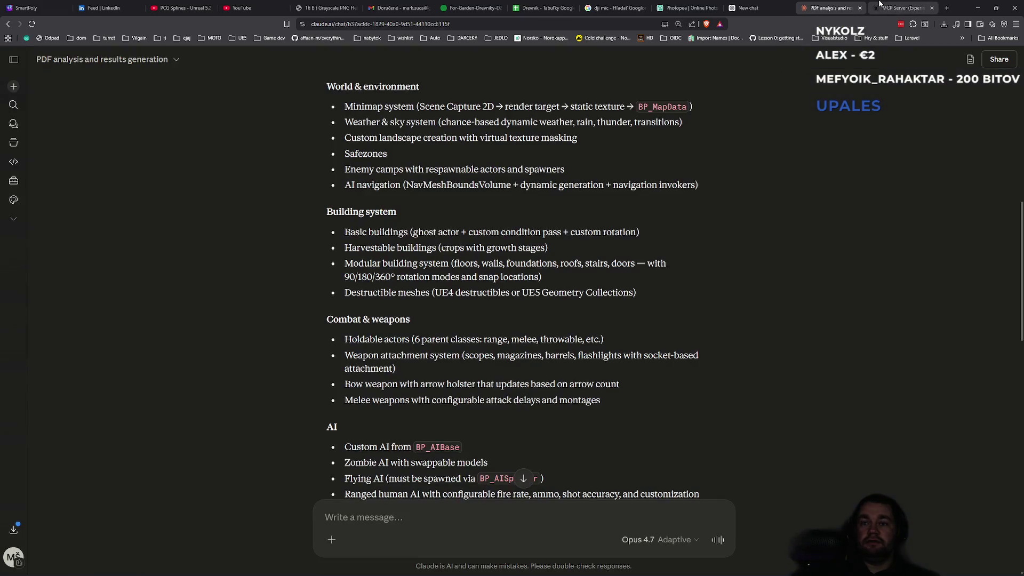
scroll(575, 417, "down", 2)
scroll(572, 418, "down", 4)
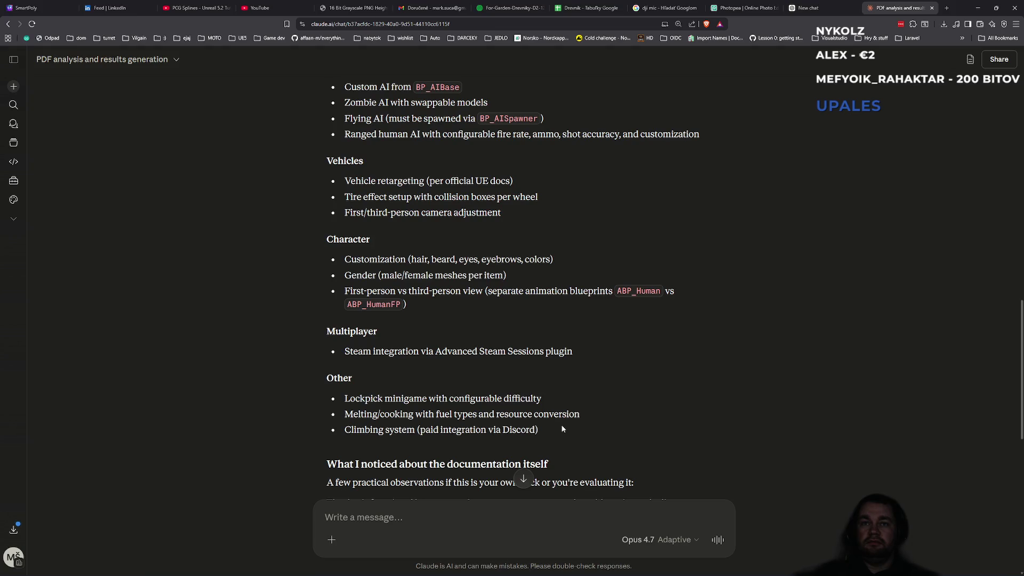
scroll(563, 428, "down", 3)
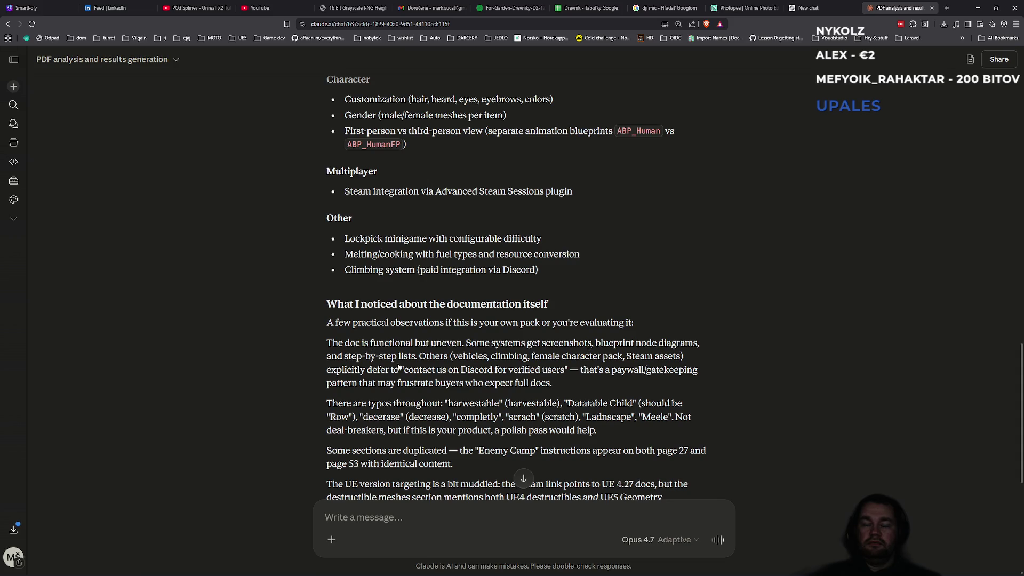
mouse_move(560, 357)
left_mouse_down()
mouse_move(661, 357)
mouse_move(379, 370)
mouse_move(686, 372)
left_mouse_up()
left_click(620, 374)
mouse_move(566, 567)
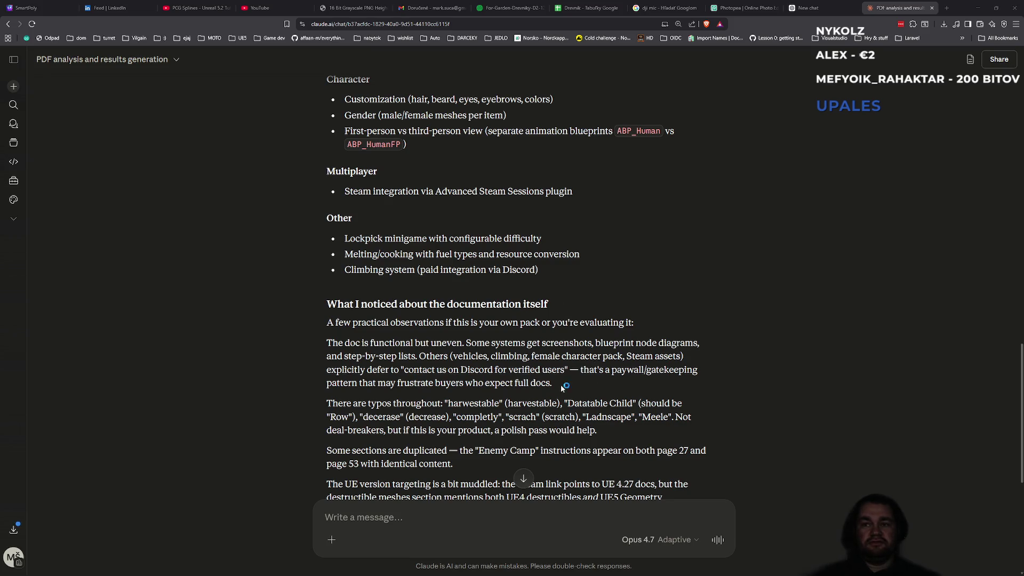
left_click(583, 567)
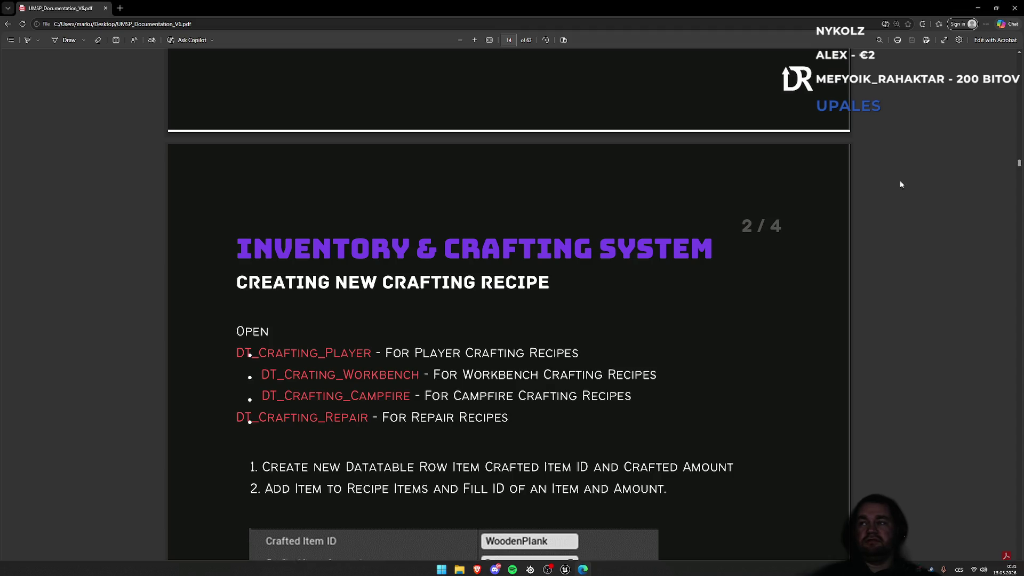
- Move down from page 14 through the documentation with the scrollbar and wheel
left_click_drag(1018, 162, 1013, 181)
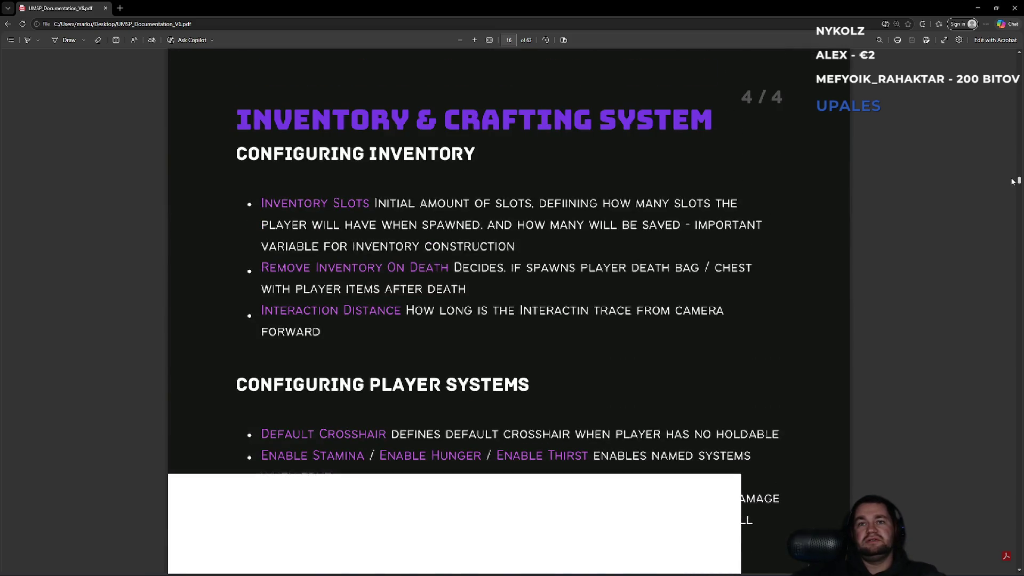
mouse_move(1012, 182)
left_mouse_down()
mouse_move(1003, 198)
mouse_move(998, 188)
mouse_move(989, 204)
mouse_move(986, 194)
left_mouse_up()
scroll(693, 184, "down", 1)
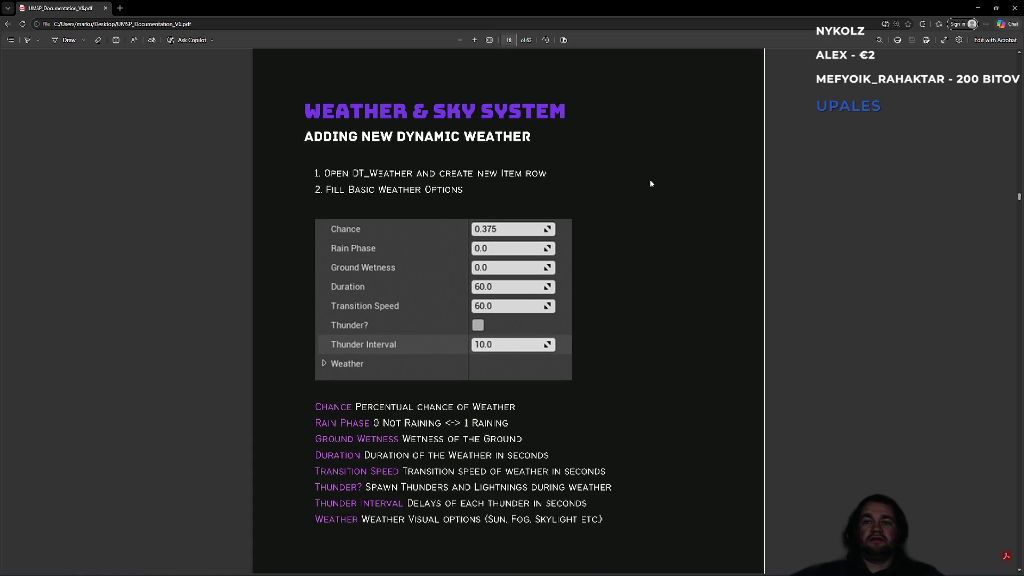
scroll(408, 182, "down", 3)
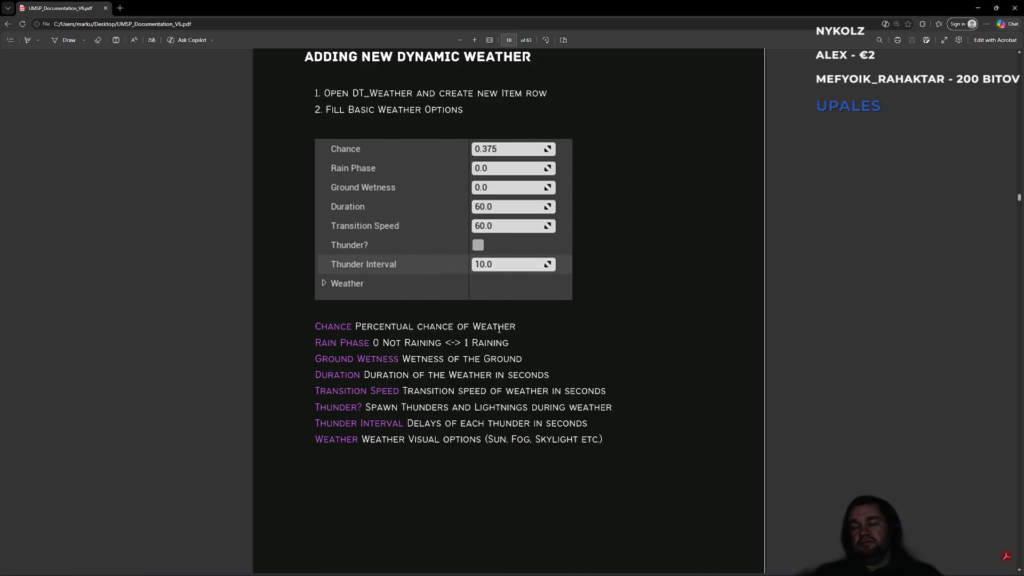
scroll(785, 316, "down", 10)
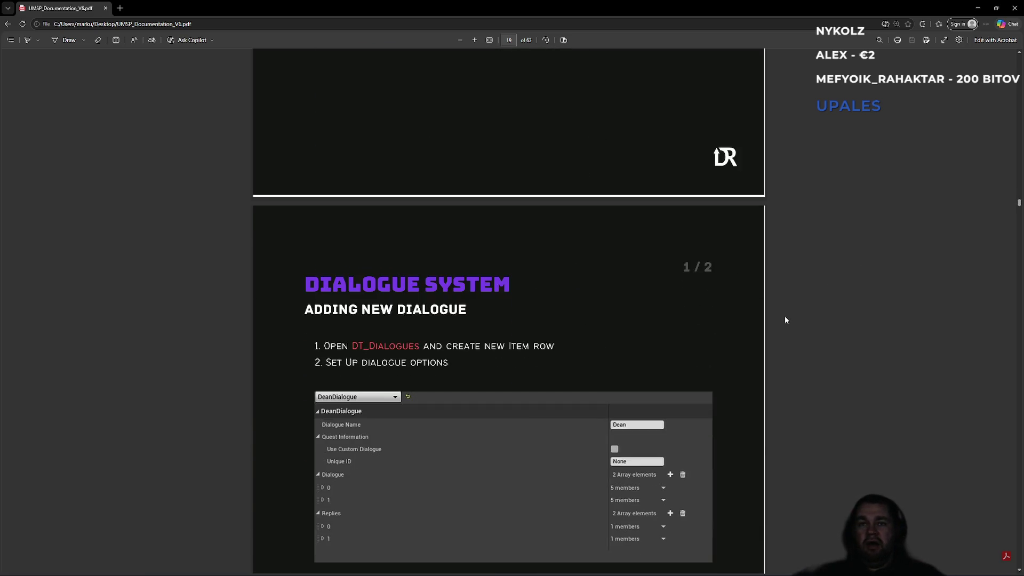
scroll(783, 318, "down", 12)
- Browse the Weather and Dialogue System pages, then minimize the Edge PDF window
scroll(766, 316, "up", 10)
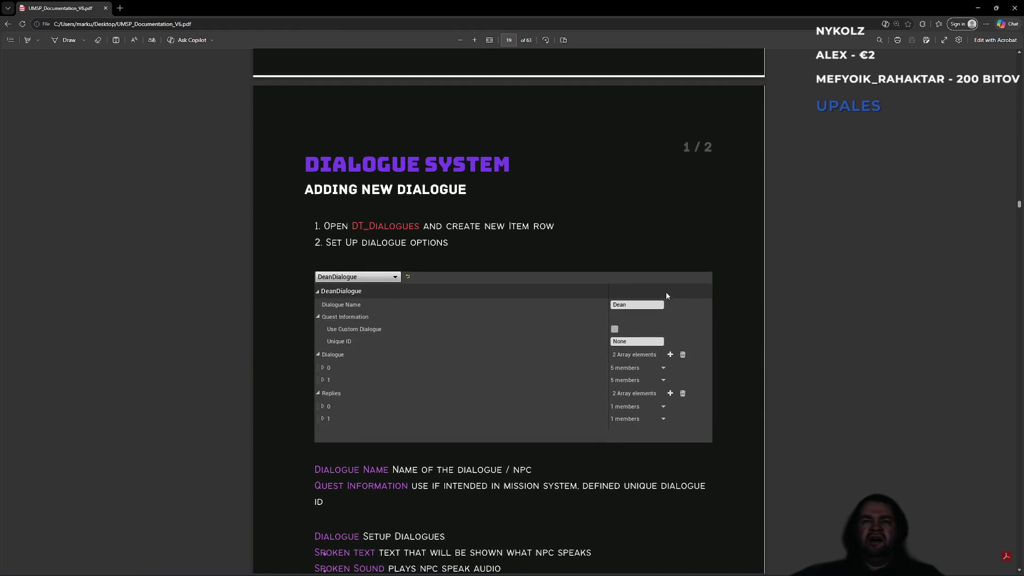
scroll(564, 277, "down", 10)
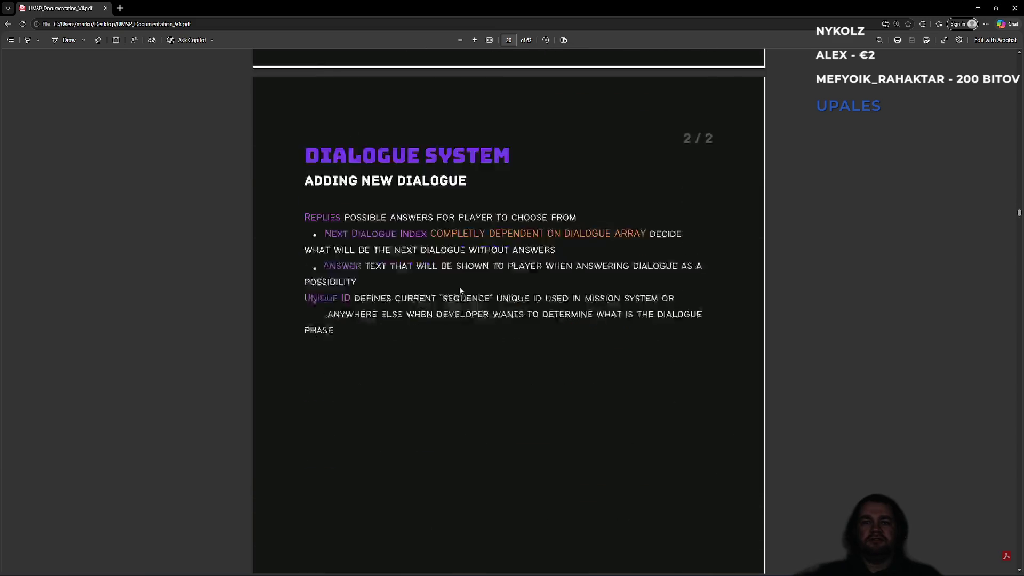
scroll(459, 286, "down", 7)
scroll(462, 289, "up", 14)
scroll(464, 288, "up", 10)
scroll(464, 283, "down", 9)
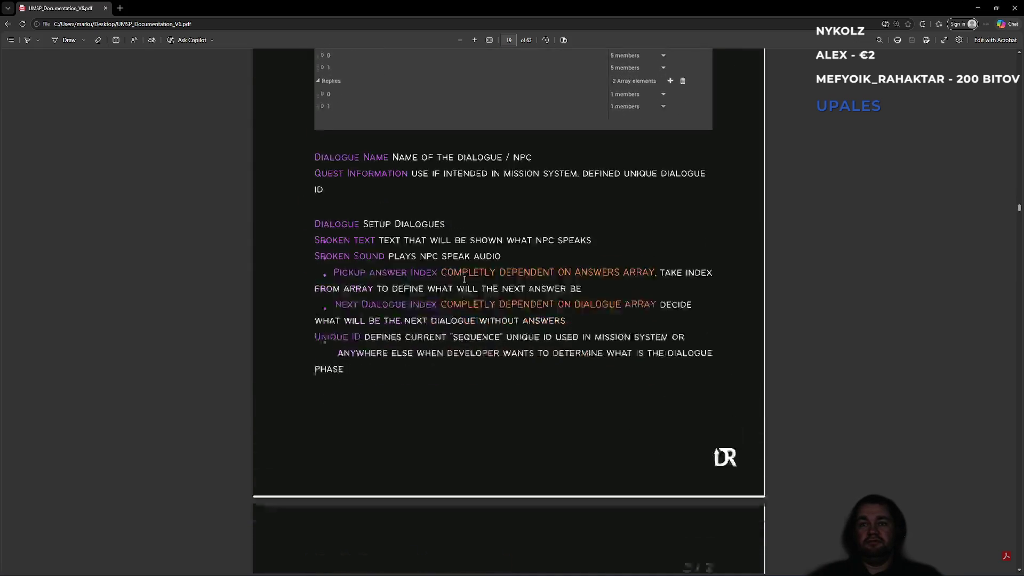
scroll(465, 279, "down", 7)
scroll(423, 318, "down", 1, "ctrl")
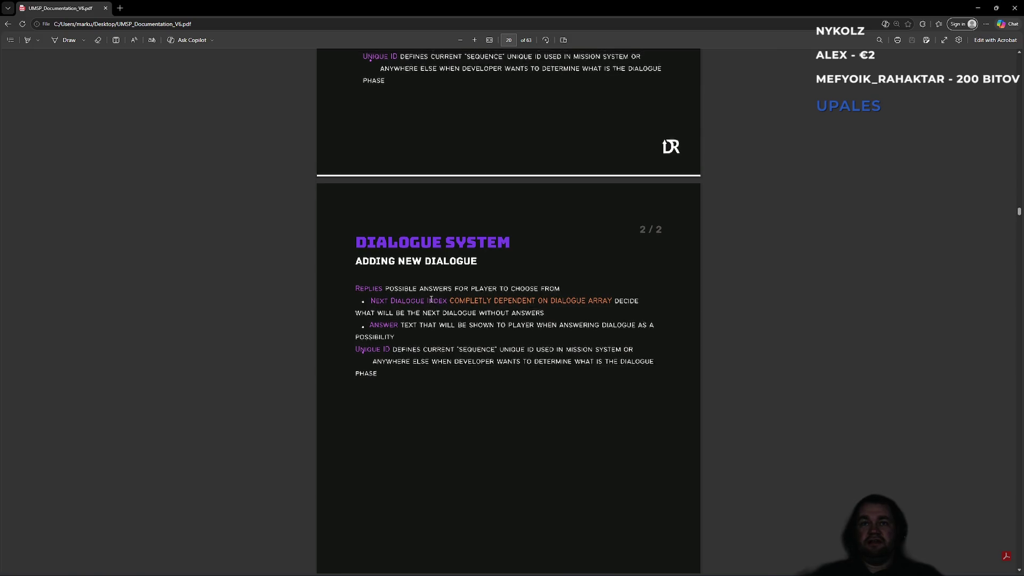
scroll(430, 294, "up", 10)
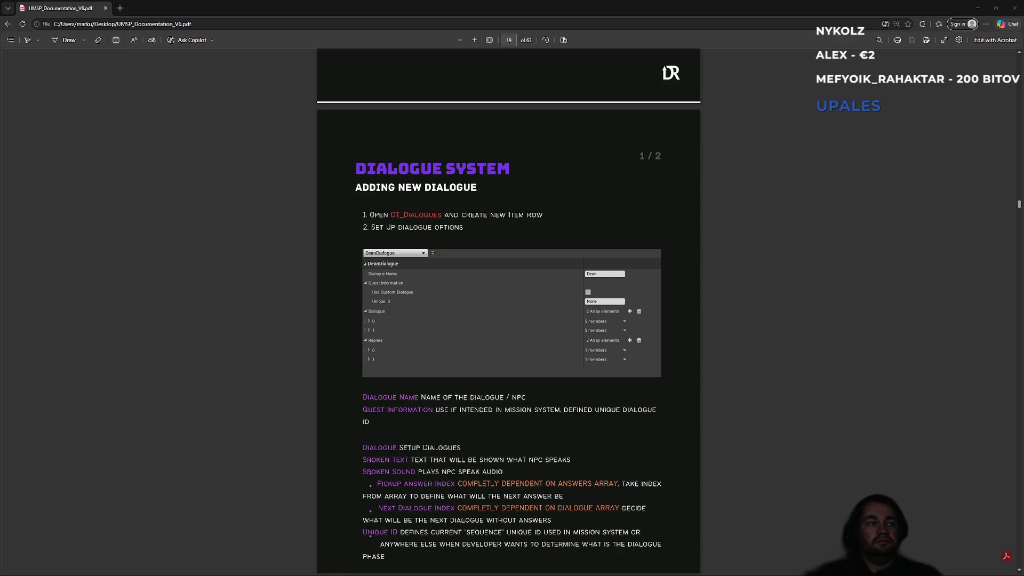
scroll(559, 343, "down", 4)
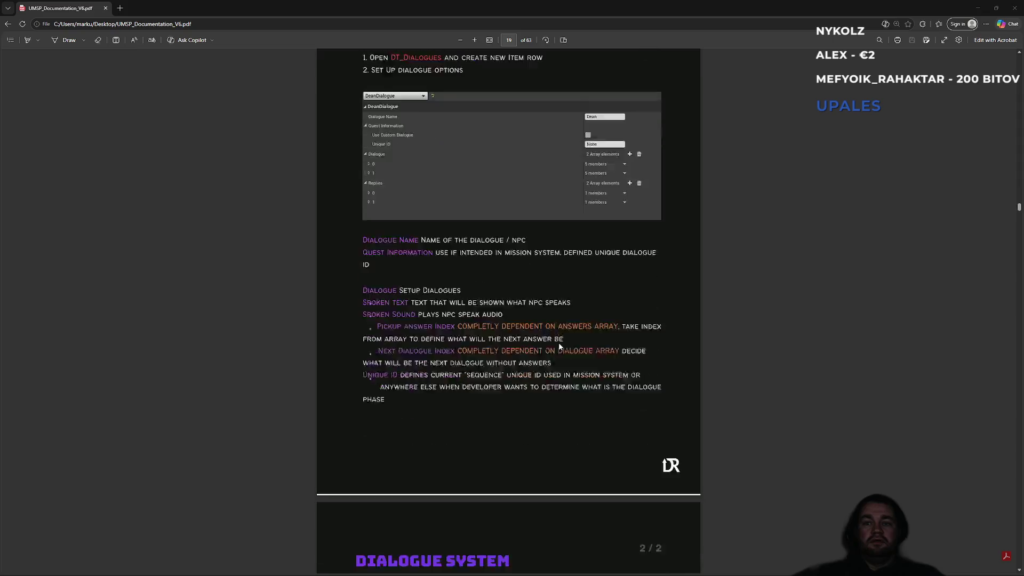
left_click(978, 8)
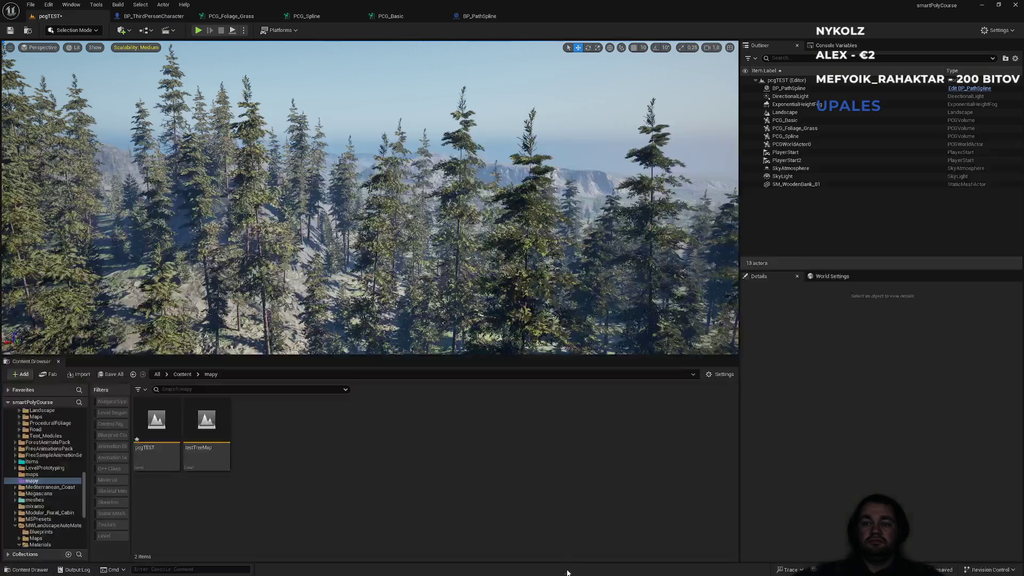
- Return to the pcgTEST forest level and launch Play In Editor with Alt+P
left_click(568, 568)
scroll(293, 192, "up", 3)
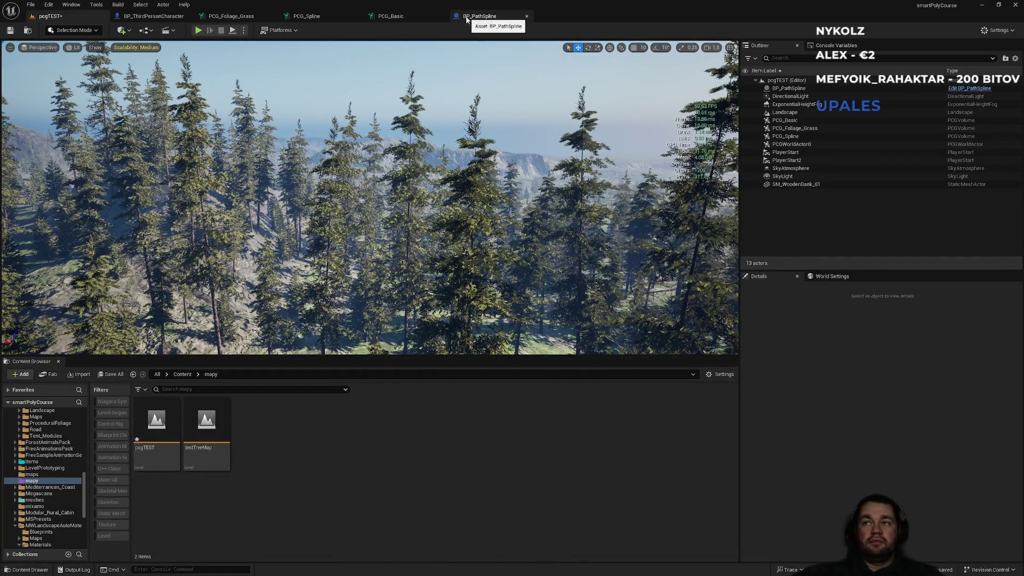
scroll(369, 197, "up", 5)
scroll(370, 197, "down", 6)
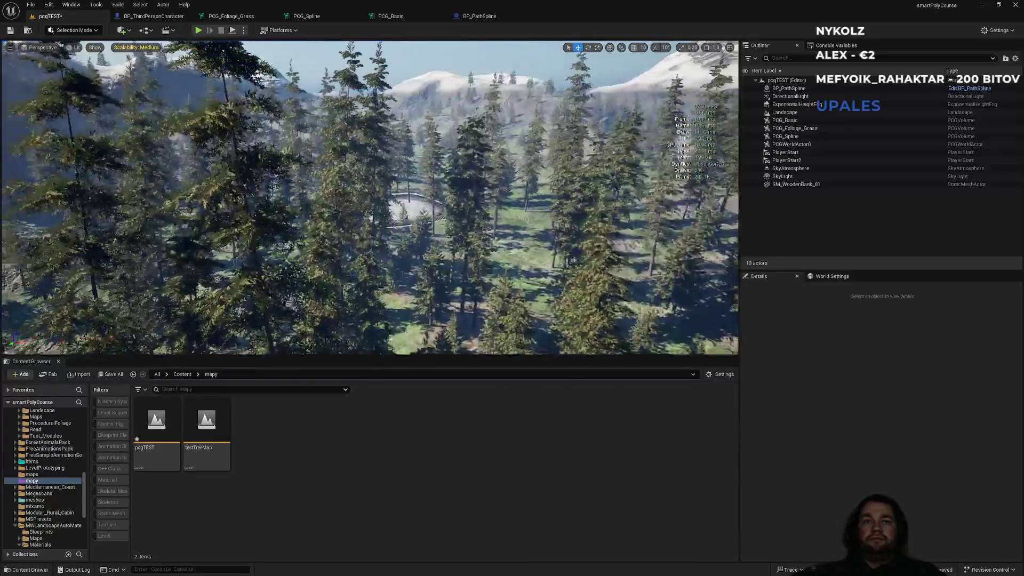
scroll(369, 197, "up", 10)
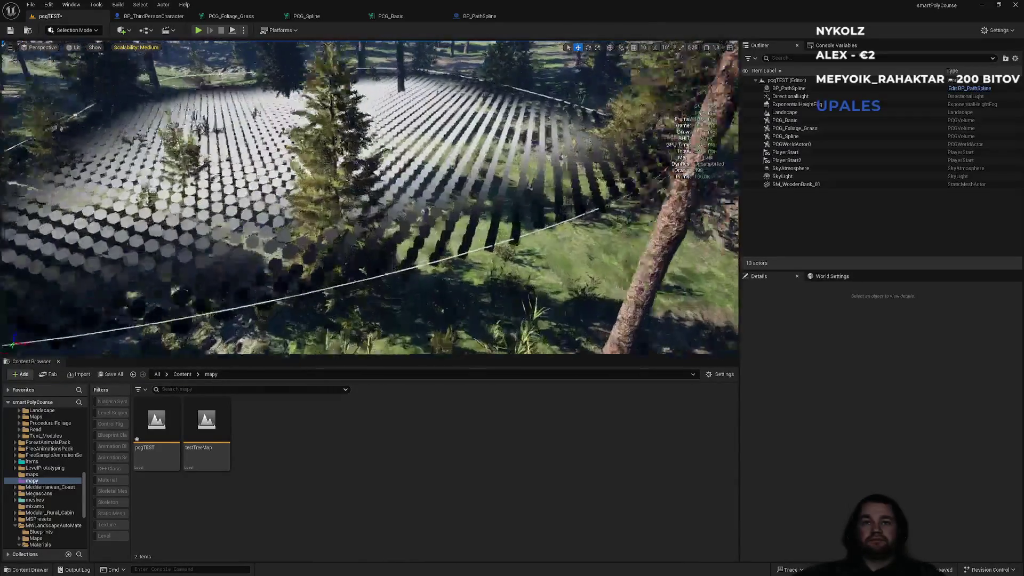
right_click(524, 226)
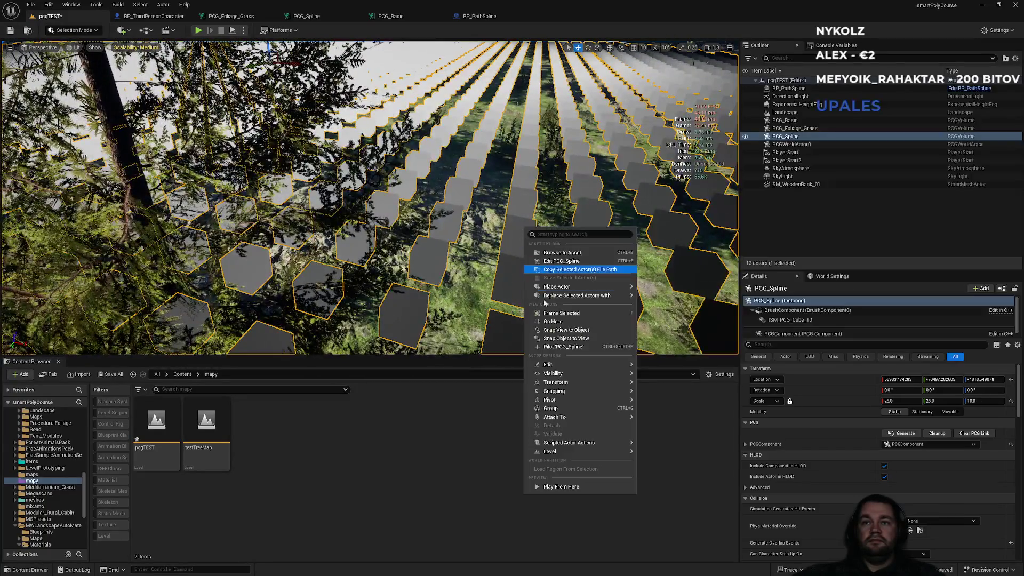
left_click(565, 487)
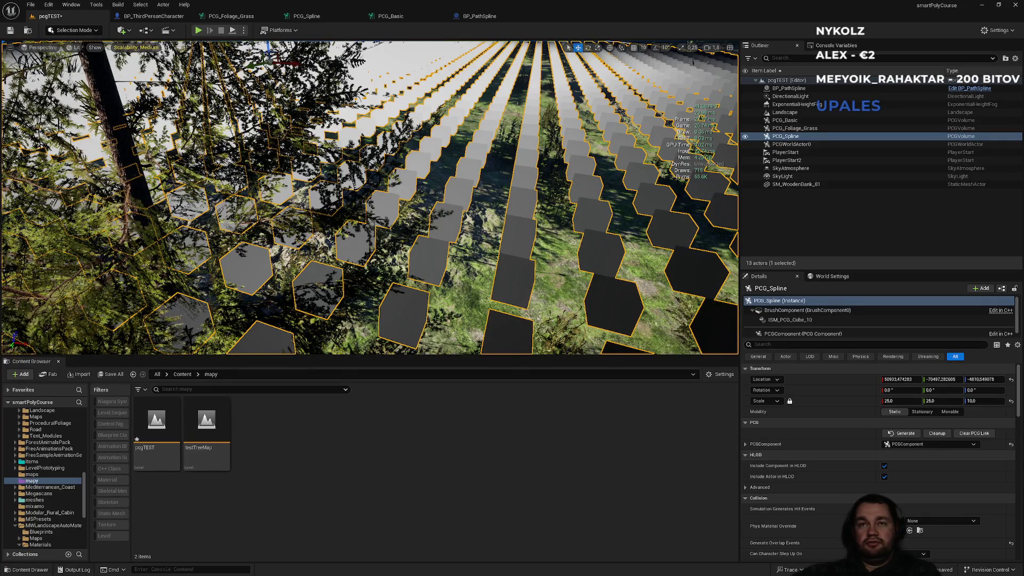
key("alt+p")
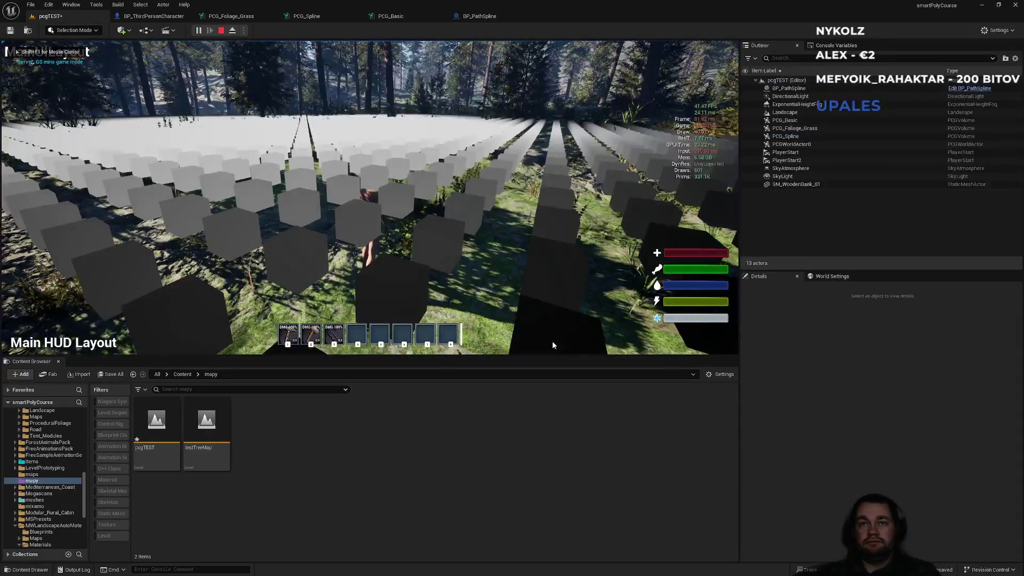
- Go fullscreen and run the character through the cube grid and along the forest path
key("F11")
key("shift+w")
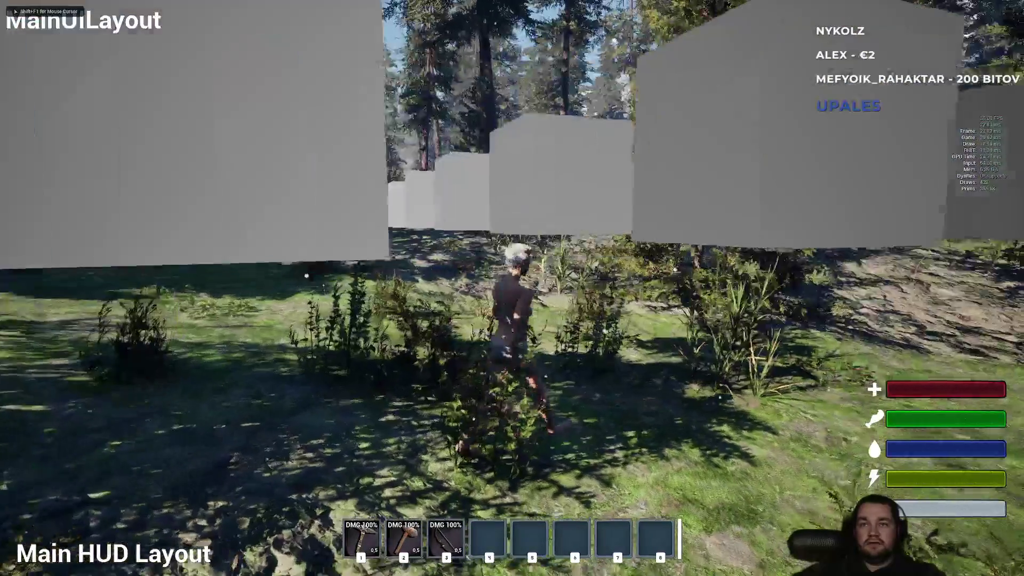
key("shift+w")
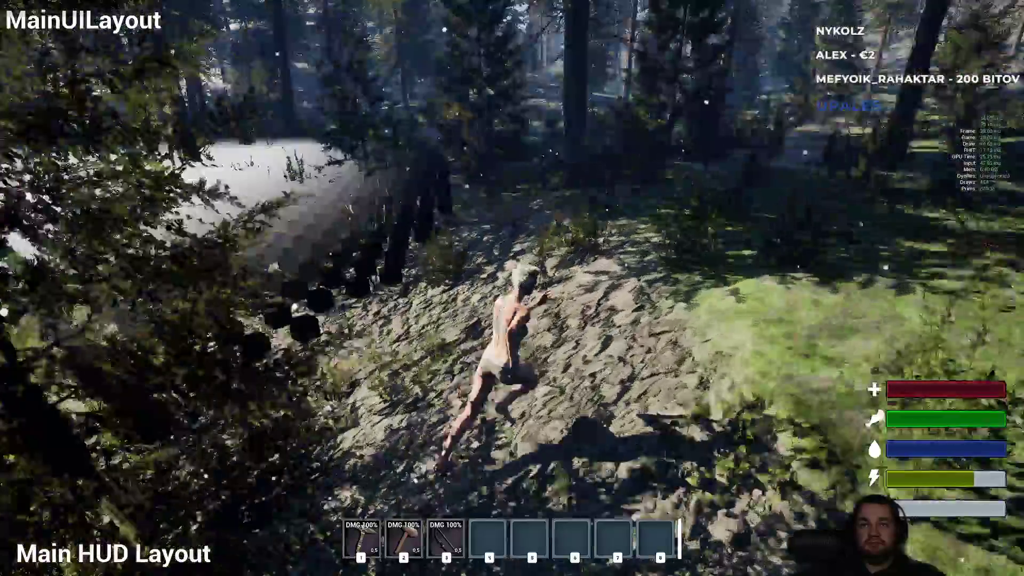
key("w")
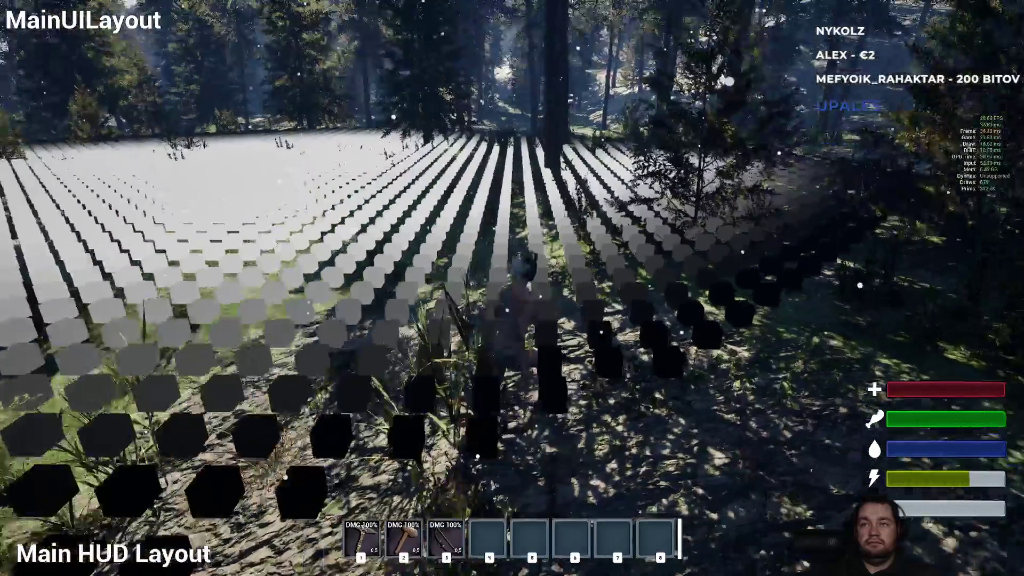
key("w")
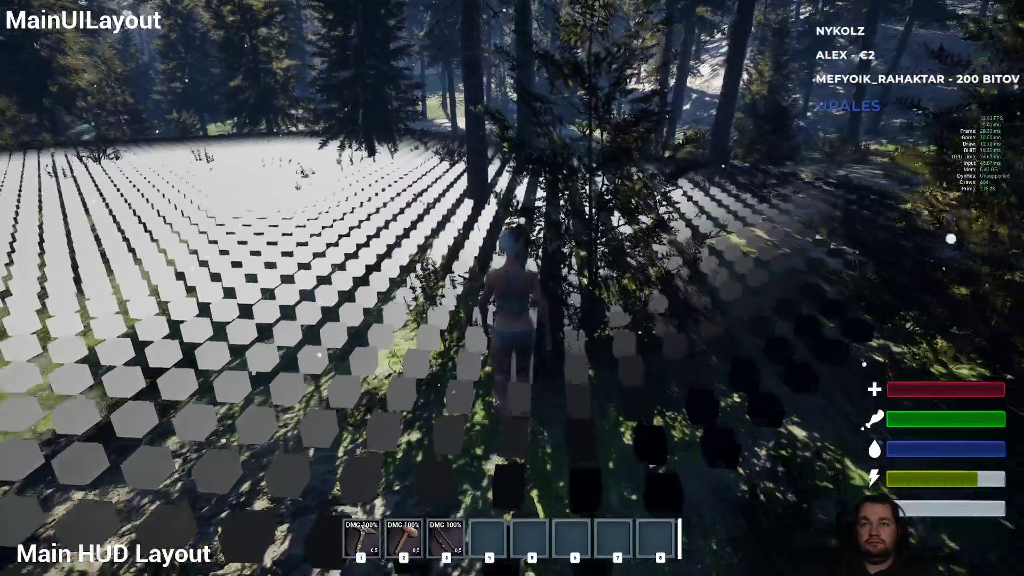
key("w")
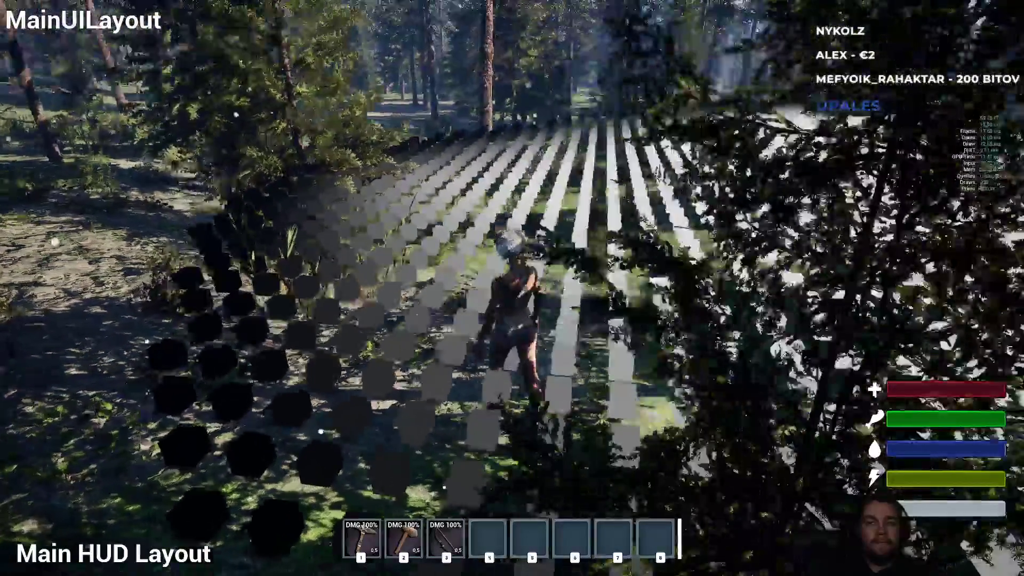
key("w")
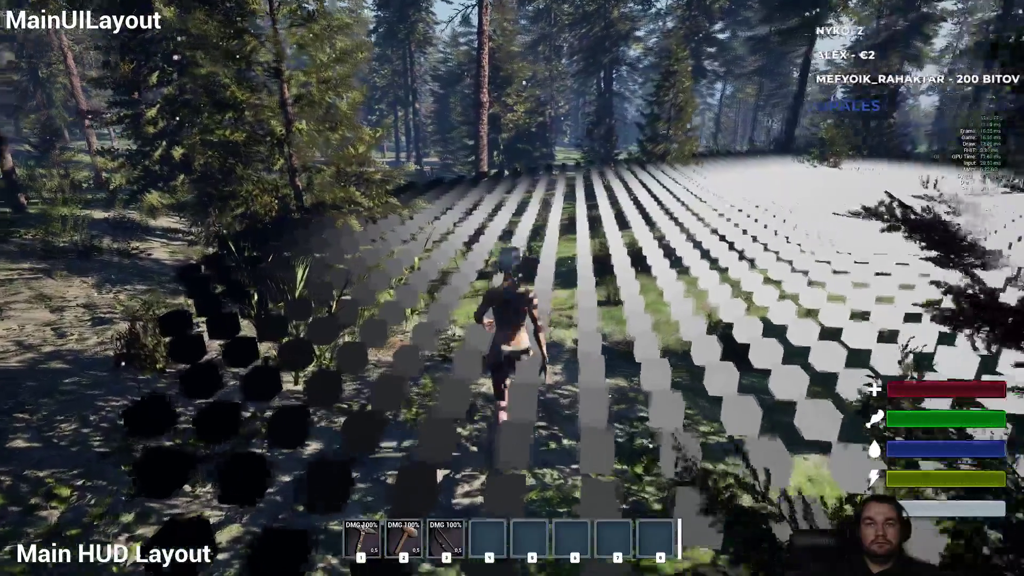
key("w")
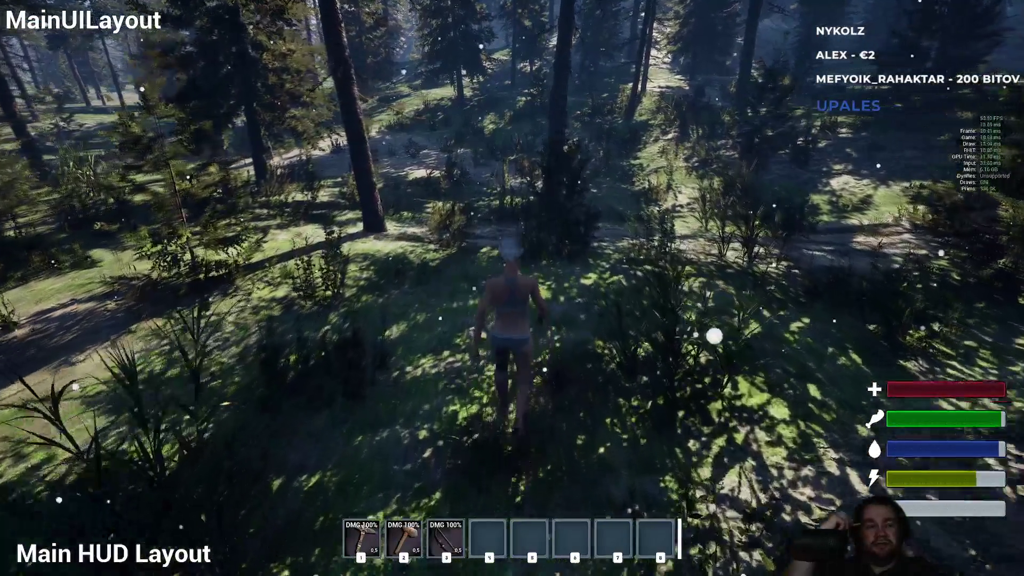
key("w")
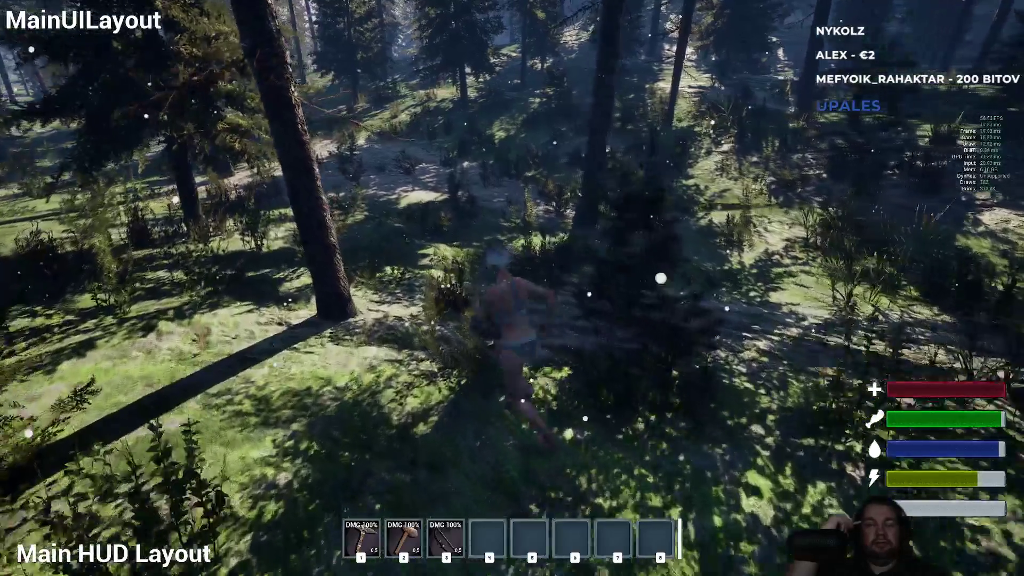
key("w")
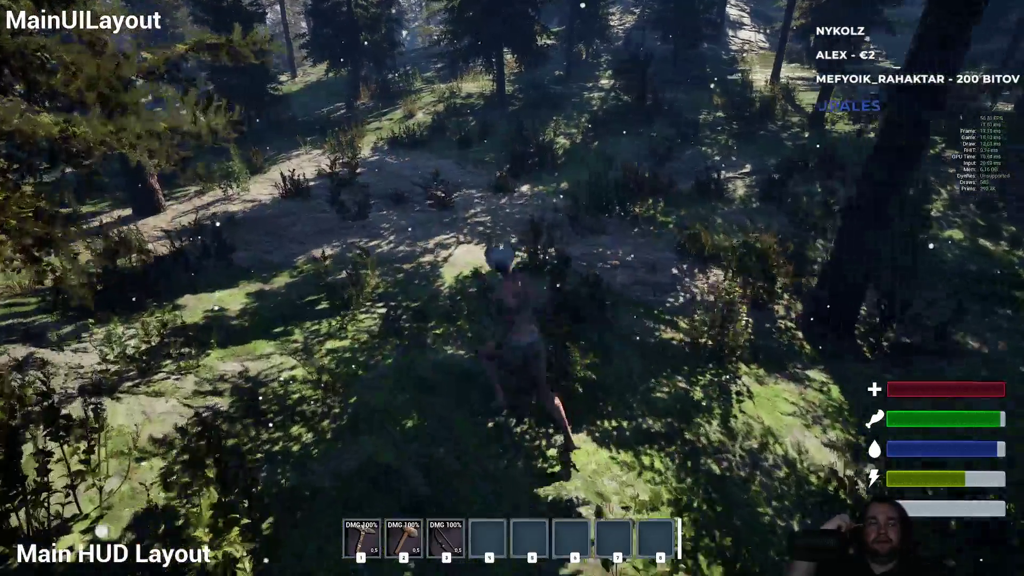
key("w")
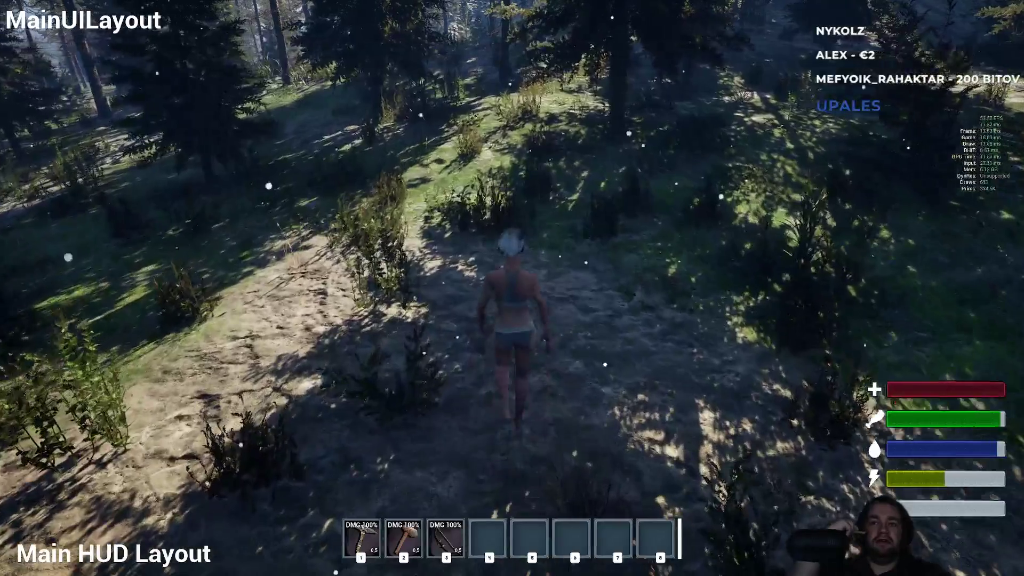
key("w")
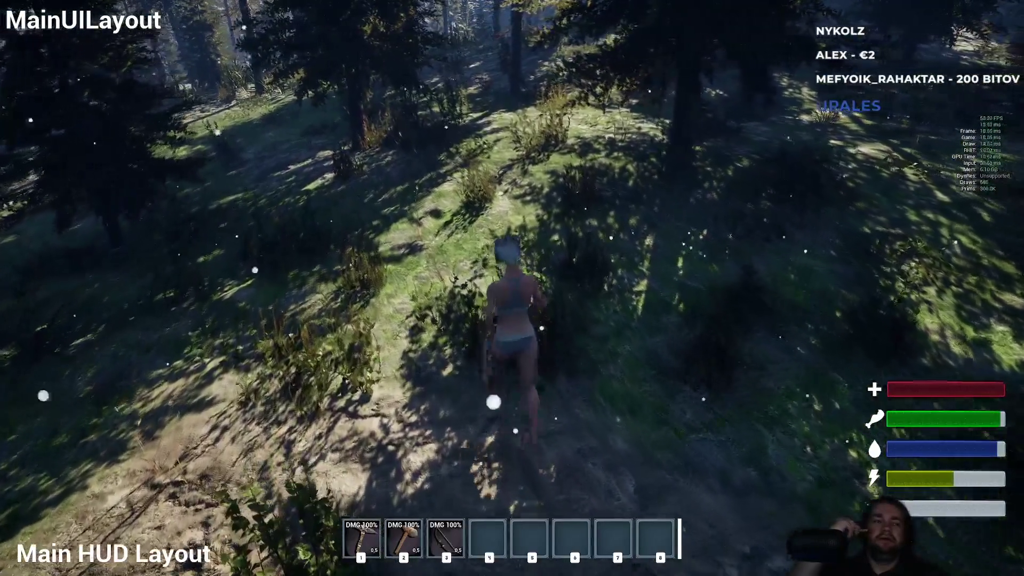
key("w")
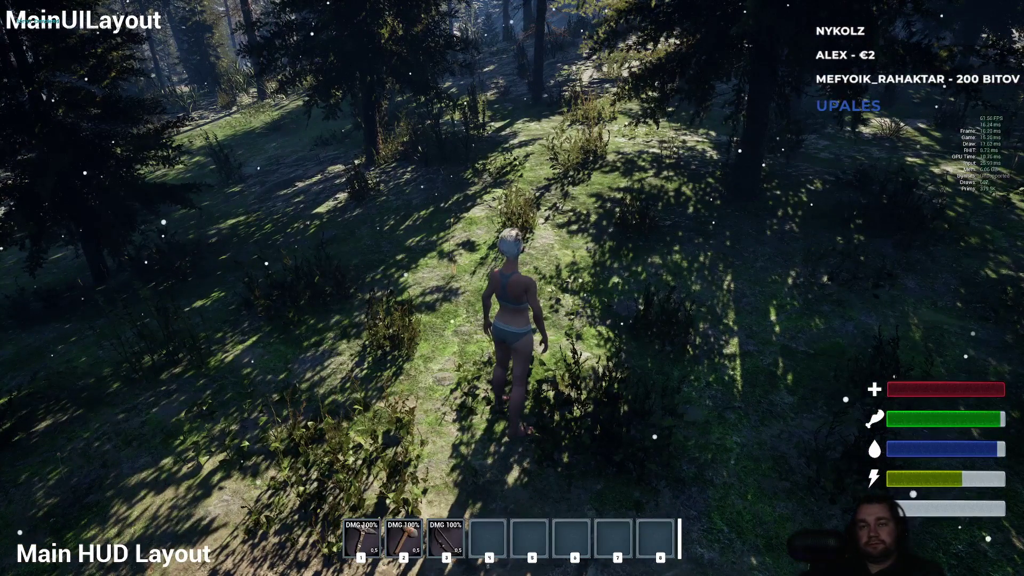
key("w")
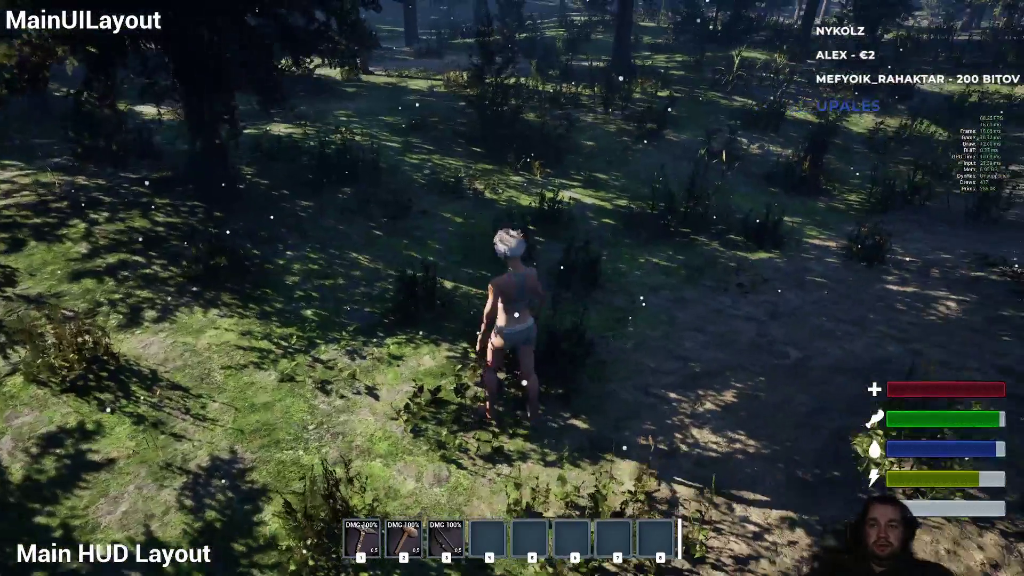
key("w")
- From the inventory, consume the soda can and a flask, and drop the canned food
key("i")
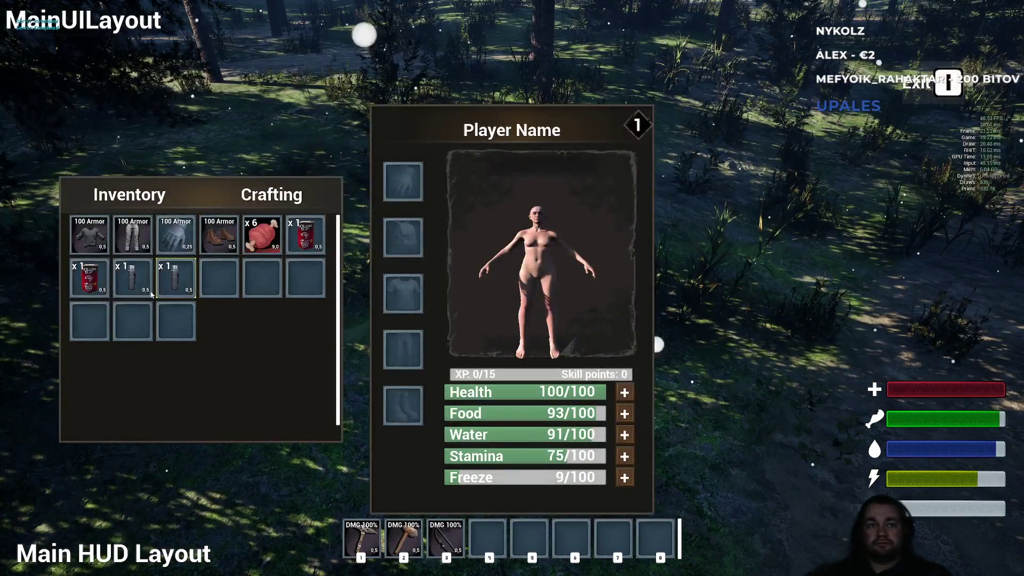
right_click(96, 287)
left_click(123, 295)
right_click(133, 288)
left_click(160, 297)
left_click(284, 259)
key("i")
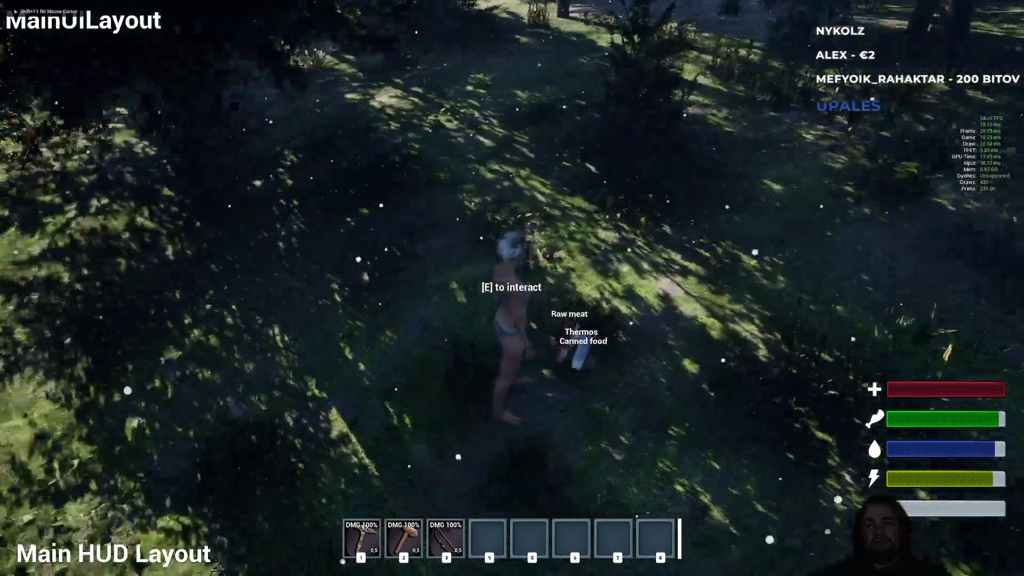
- Pick up the thermos and canned food, end play, and select the PCG_Spline actor
key("w")
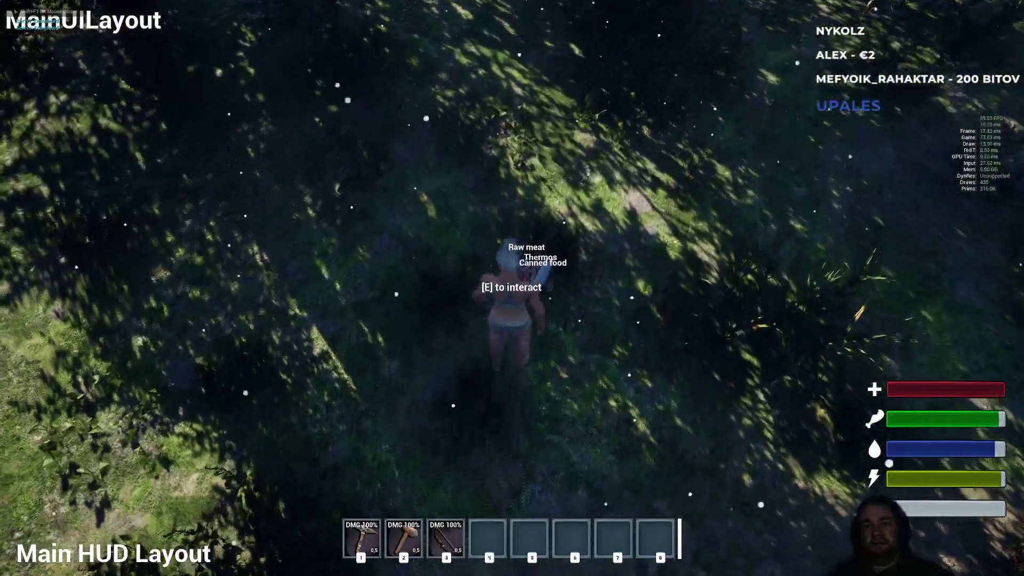
key("e")
key("e")
key("Escape")
left_click(401, 210)
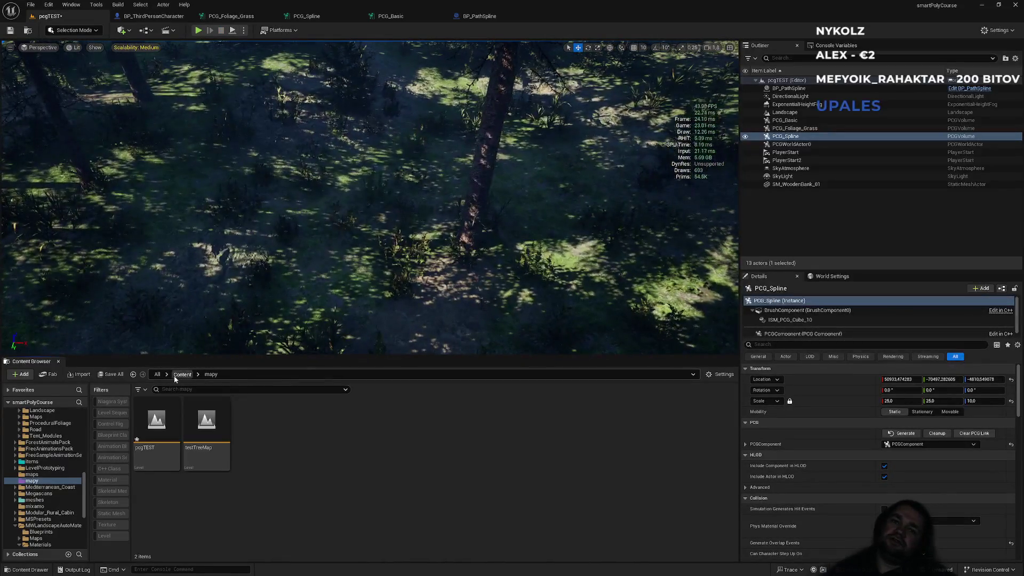
- Drag three BP_AI_Passive deer from Content > AI into the forest
left_click(183, 374)
double_click(216, 443)
left_click_drag(255, 427, 350, 107)
left_click_drag(429, 172, 446, 126)
left_click_drag(256, 432, 291, 211)
- Clear the deer selection and start playing the level with Alt+P
right_click(183, 185)
left_click(217, 447)
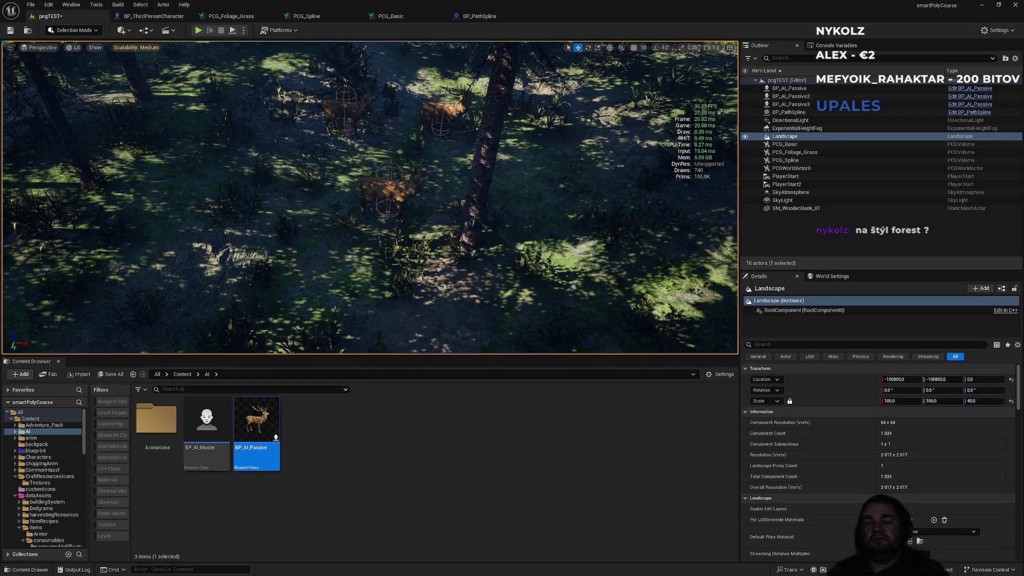
key("alt+p")
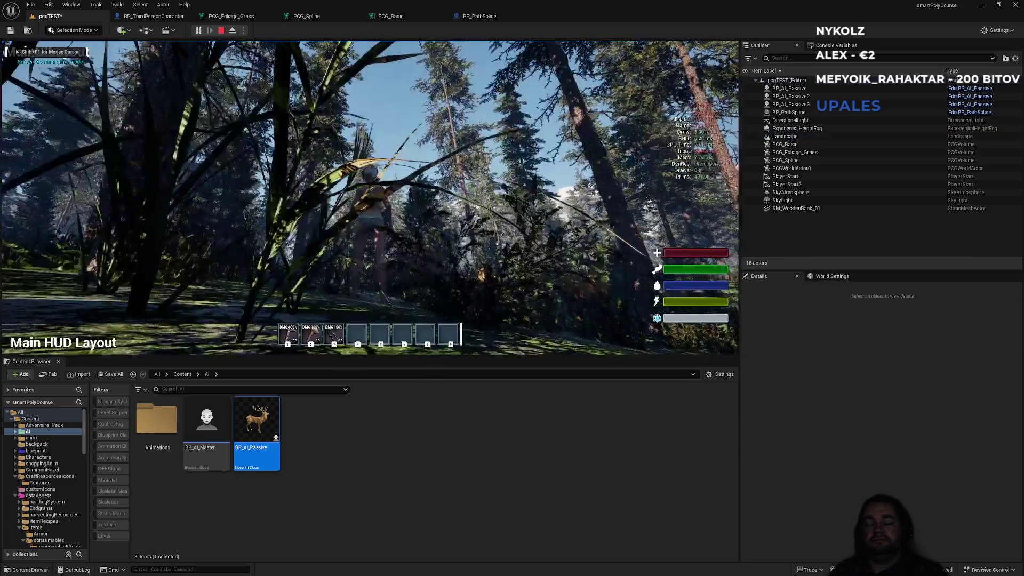
- Walk the character toward the three deer near the tree, then stop Play In Editor
key("F11")
key("w")
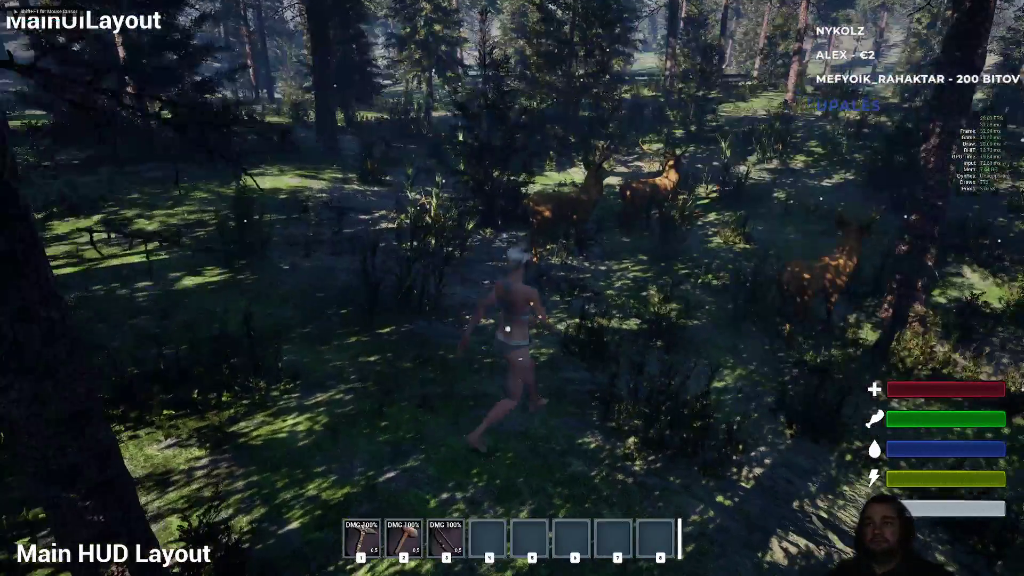
key("s")
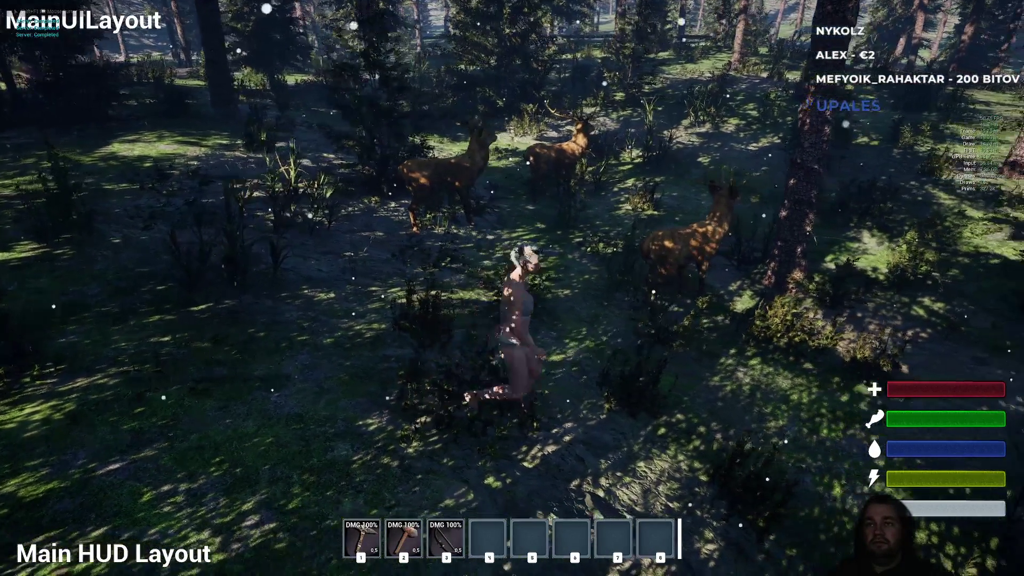
key("w")
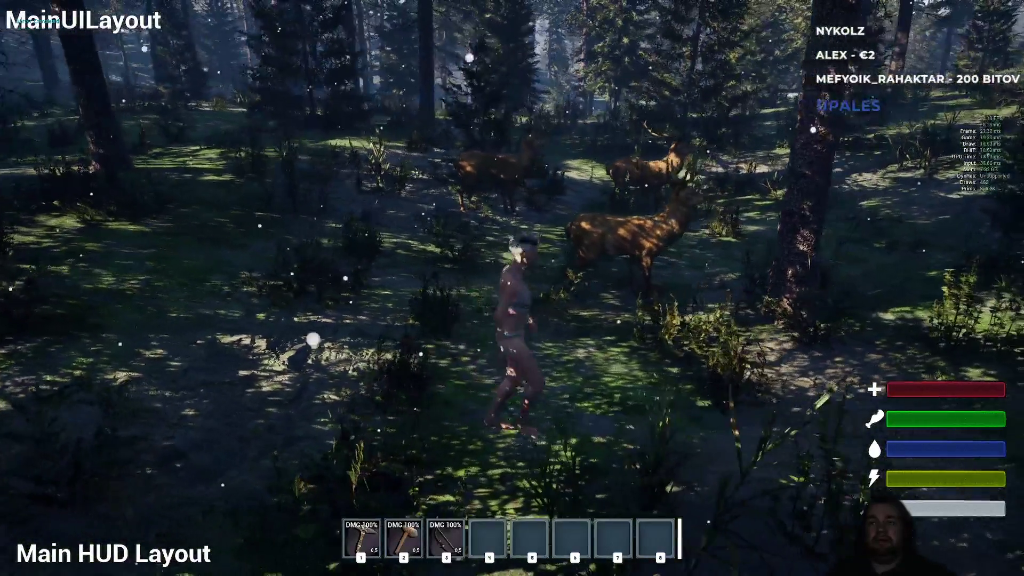
key("w")
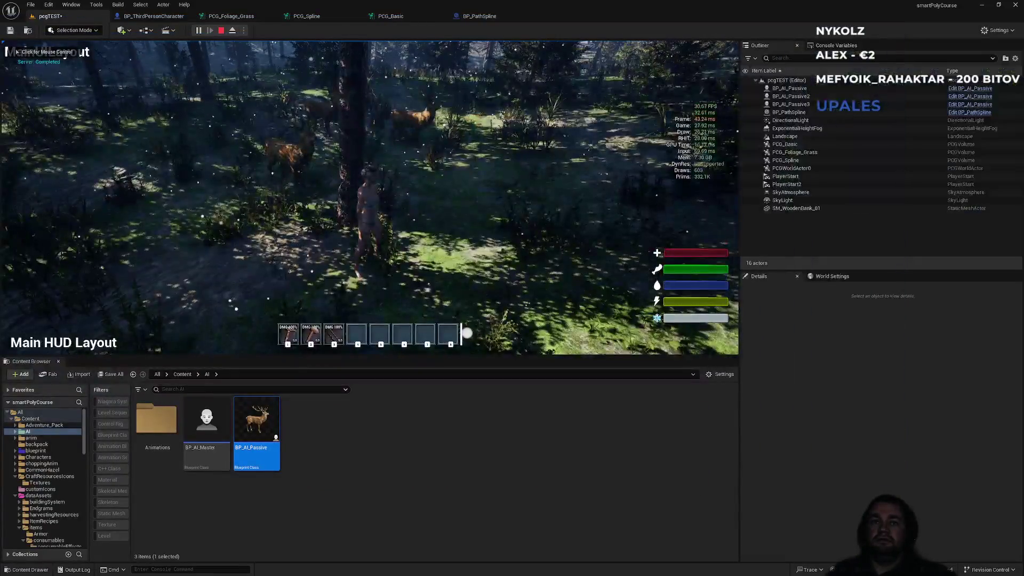
key("Escape")
left_click(203, 253)
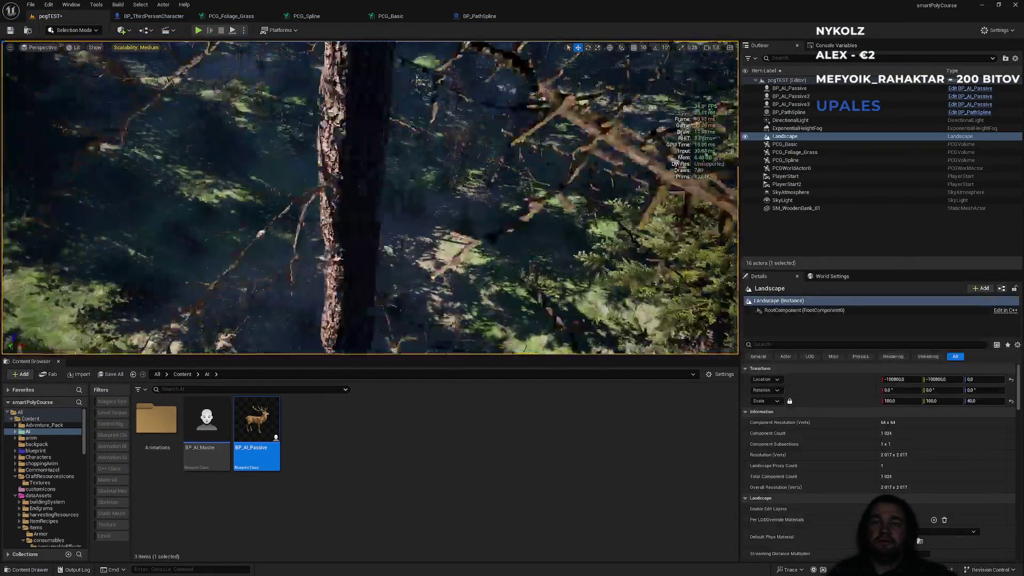
- Add a NavMeshBoundsVolume via the quick-add list, making it taller and wider along X
left_click_drag(204, 253, 204, 224)
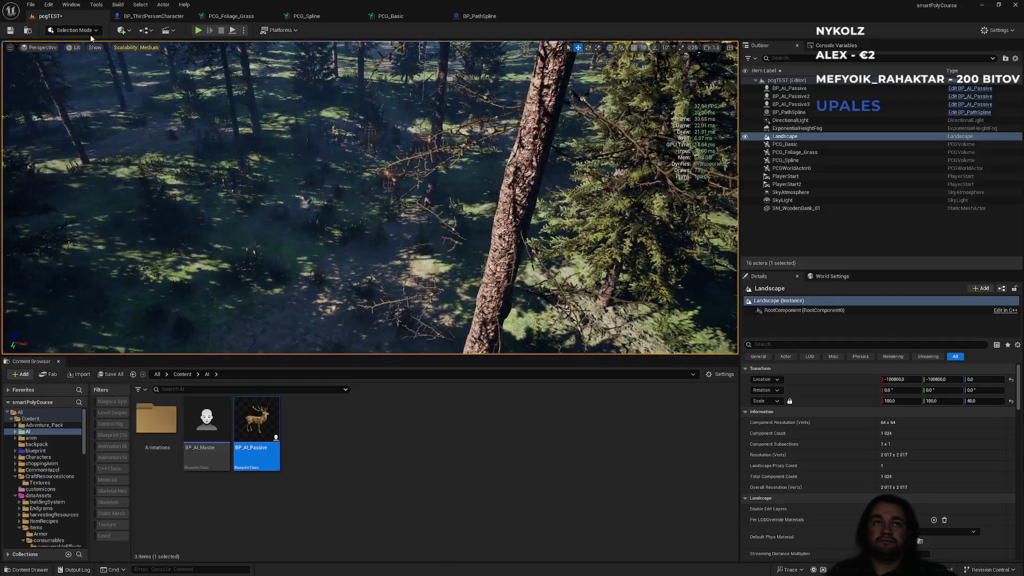
left_click(130, 31)
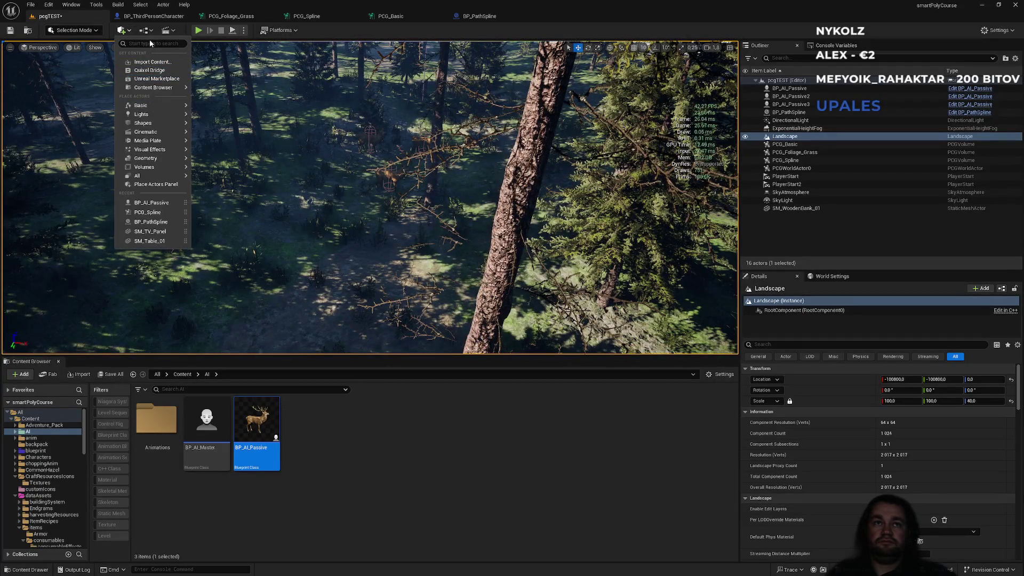
type("nav")
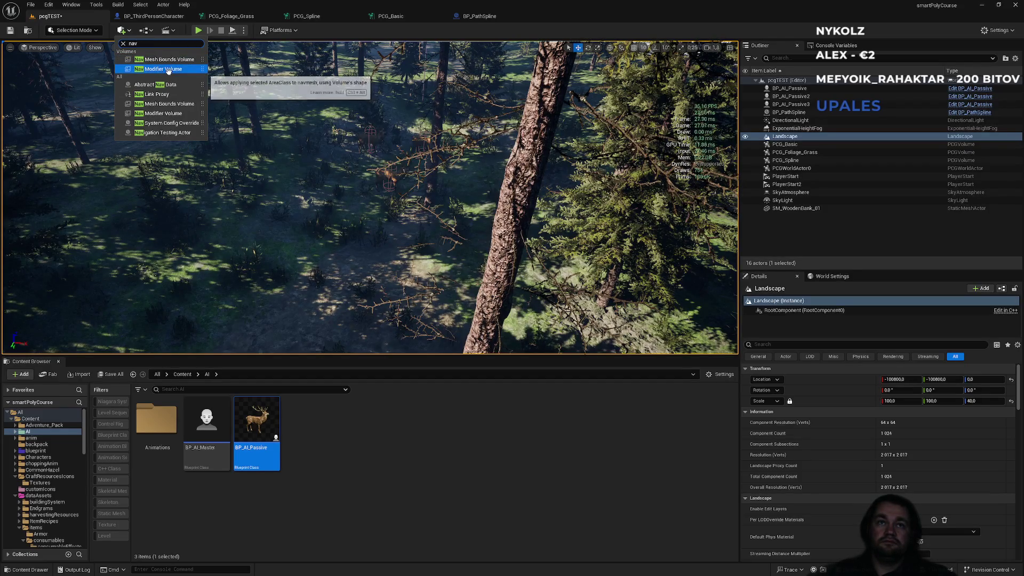
left_click_drag(170, 59, 336, 223)
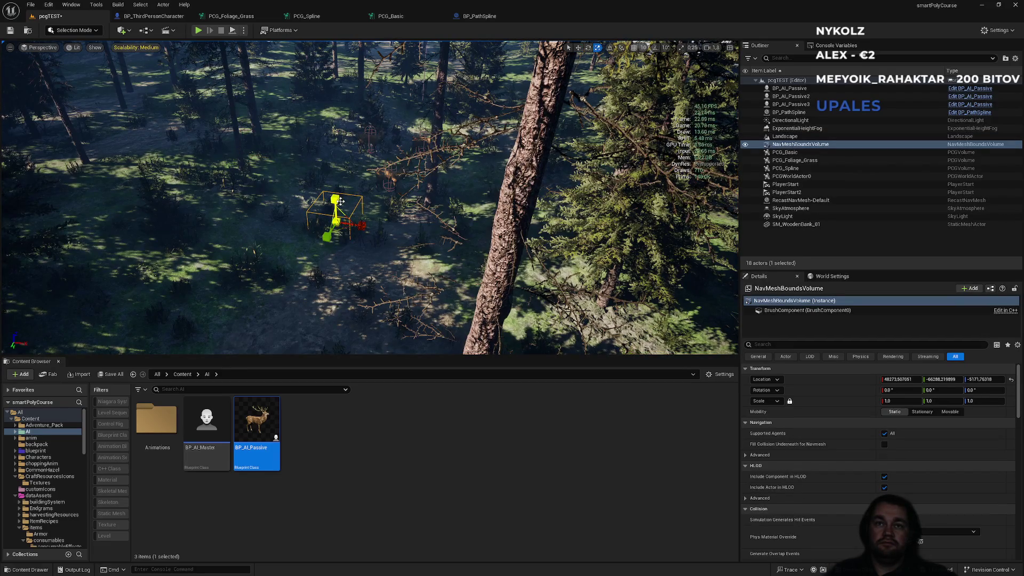
left_click_drag(976, 401, 992, 401)
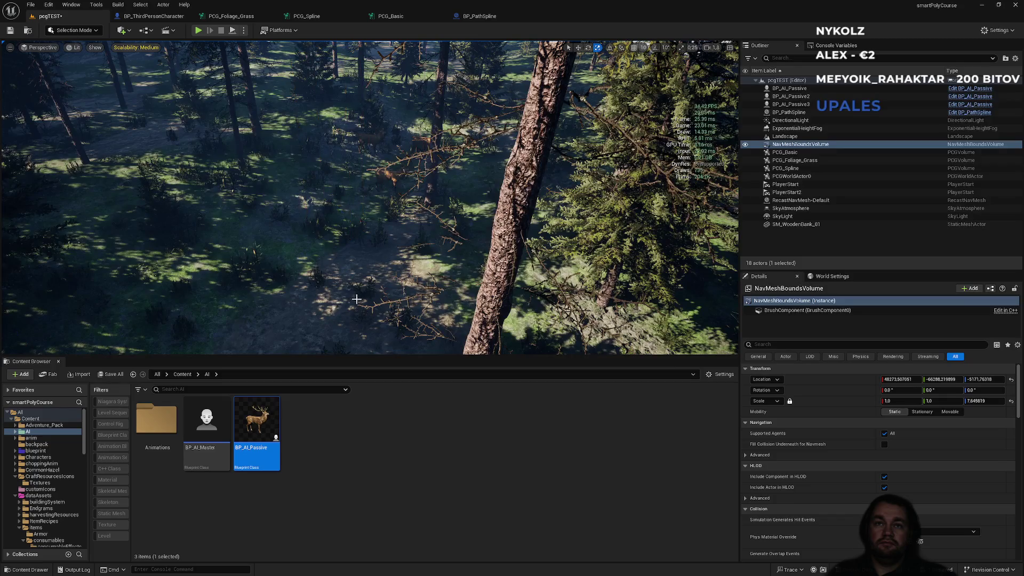
mouse_move(360, 229)
left_mouse_down()
mouse_move(370, 230)
mouse_move(315, 246)
left_mouse_up()
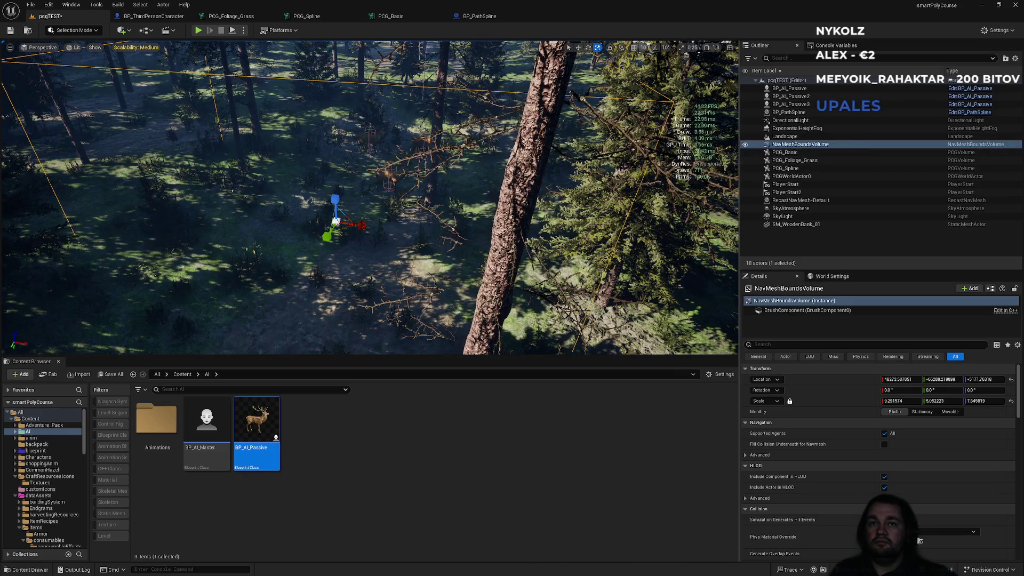
left_click_drag(449, 237, 426, 238)
- With the navmesh shown, stretch the volume to about 115.6 × 62.9 across the forest, then hide it
key("p")
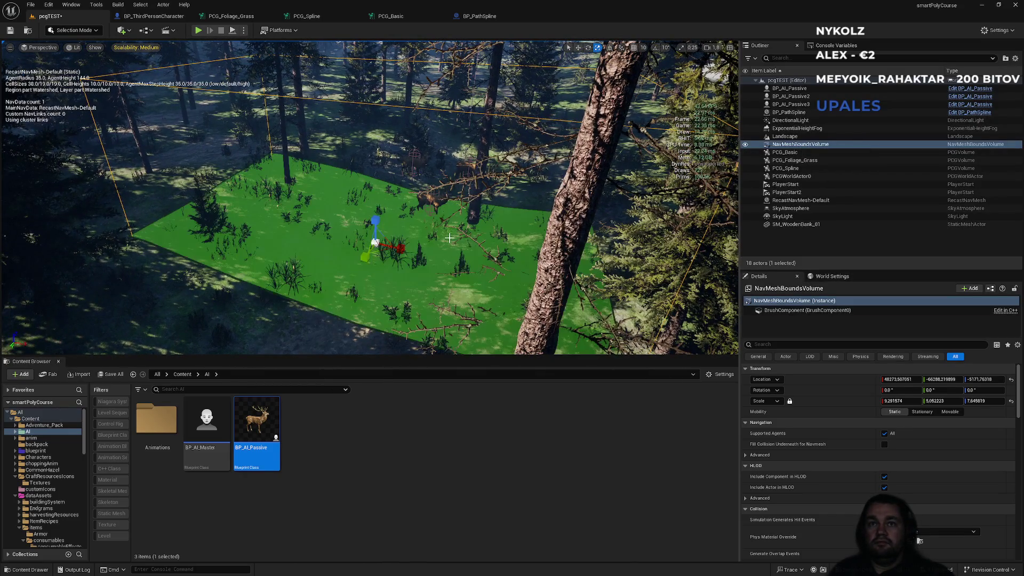
scroll(375, 242, "down", 15)
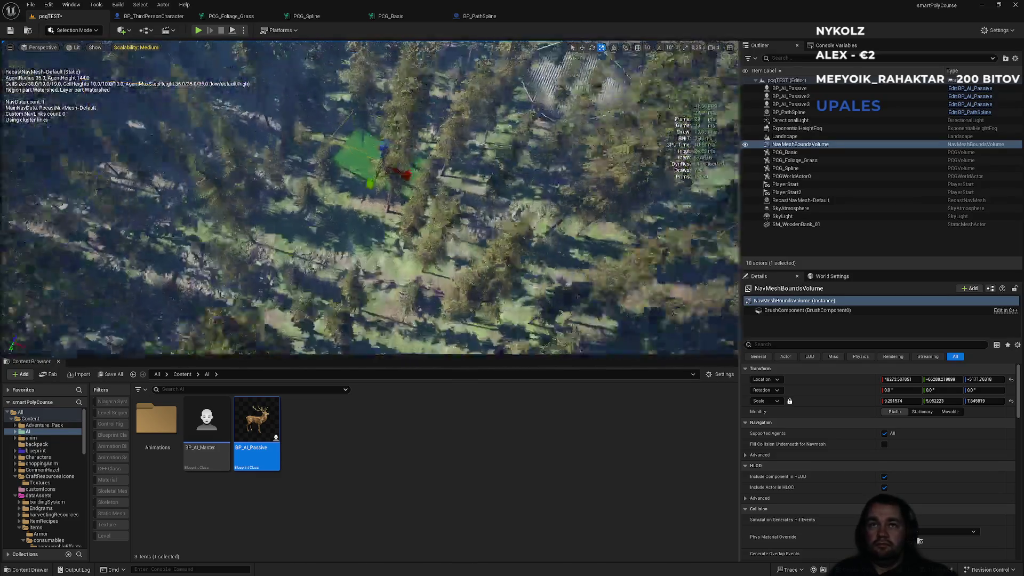
scroll(407, 211, "up", 15)
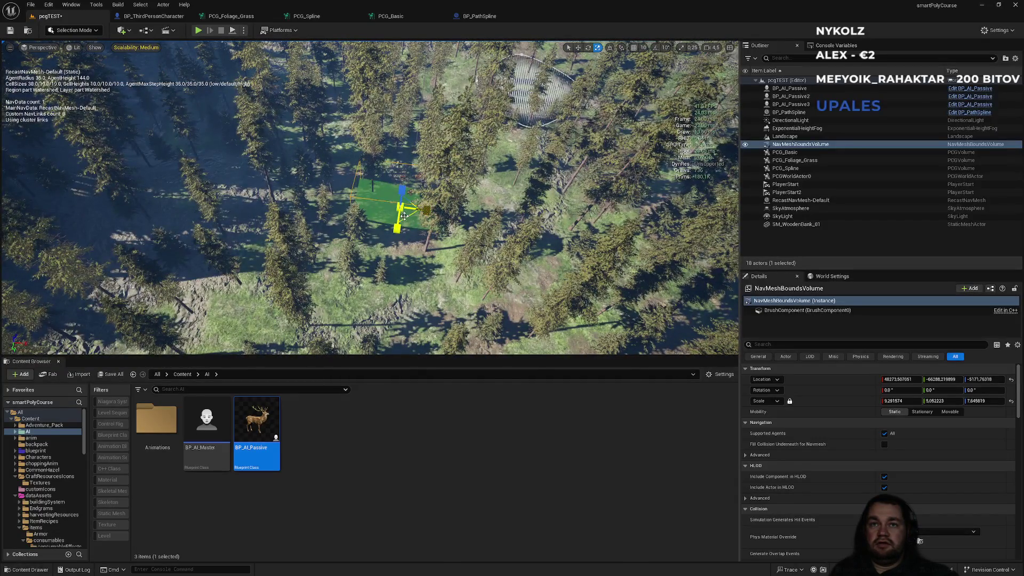
left_click_drag(405, 211, 342, 251)
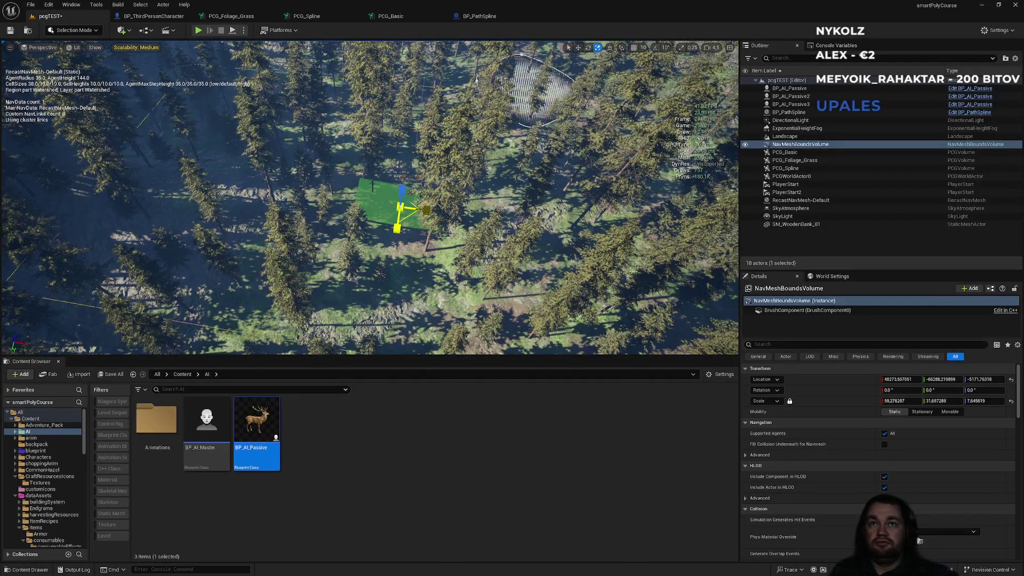
left_click_drag(400, 209, 393, 208)
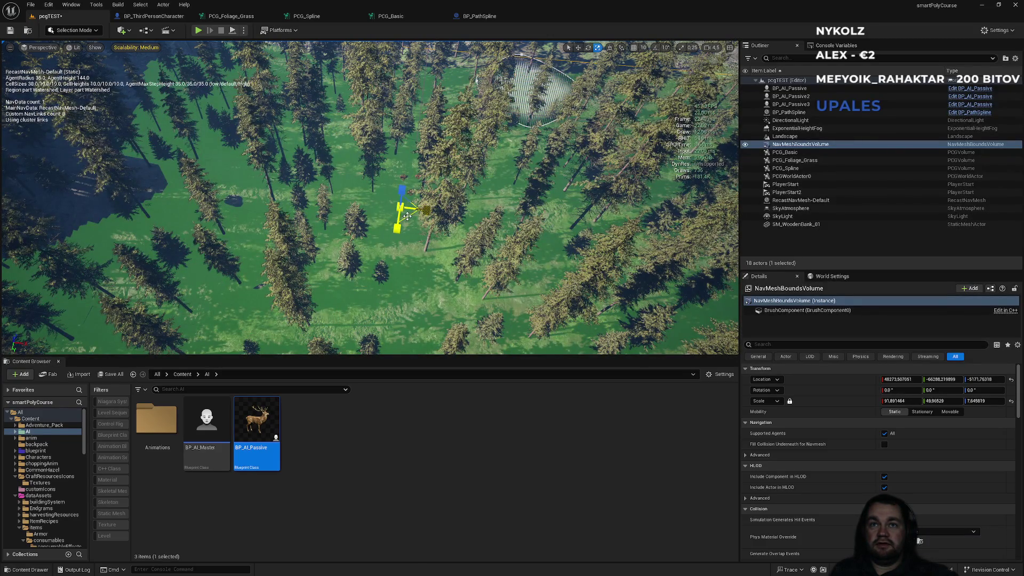
left_click_drag(425, 210, 421, 213)
scroll(400, 208, "down", 6)
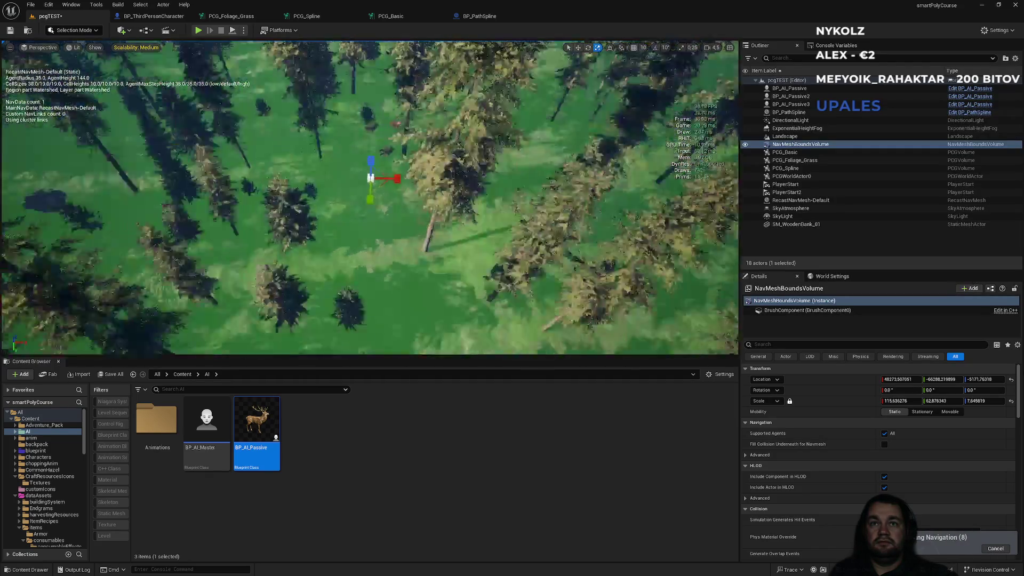
key("p")
scroll(389, 152, "up", 4)
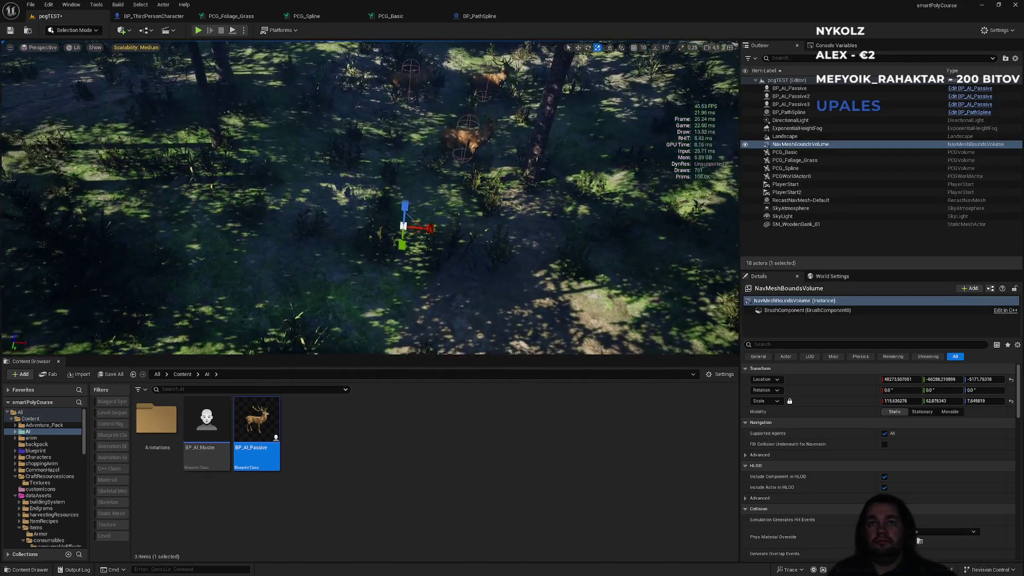
right_click(360, 168)
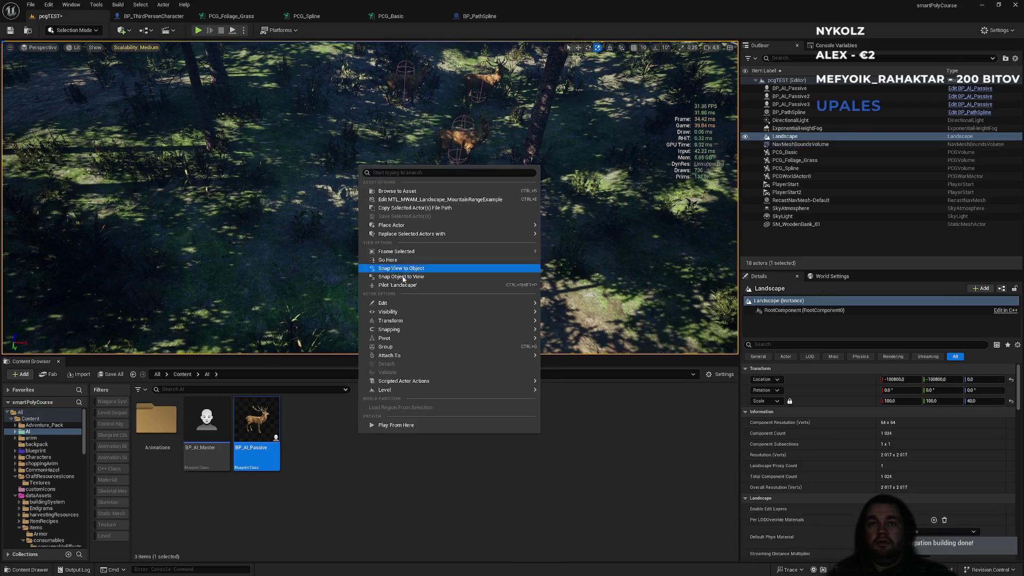
- Play From Here at this forest spot and run the character forward toward the deer
left_click(402, 425)
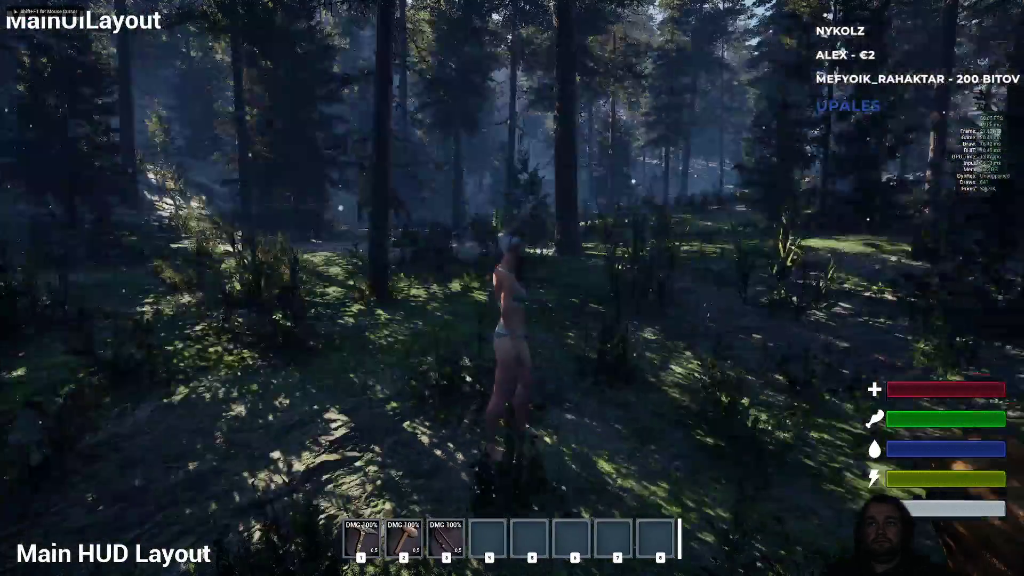
key("w")
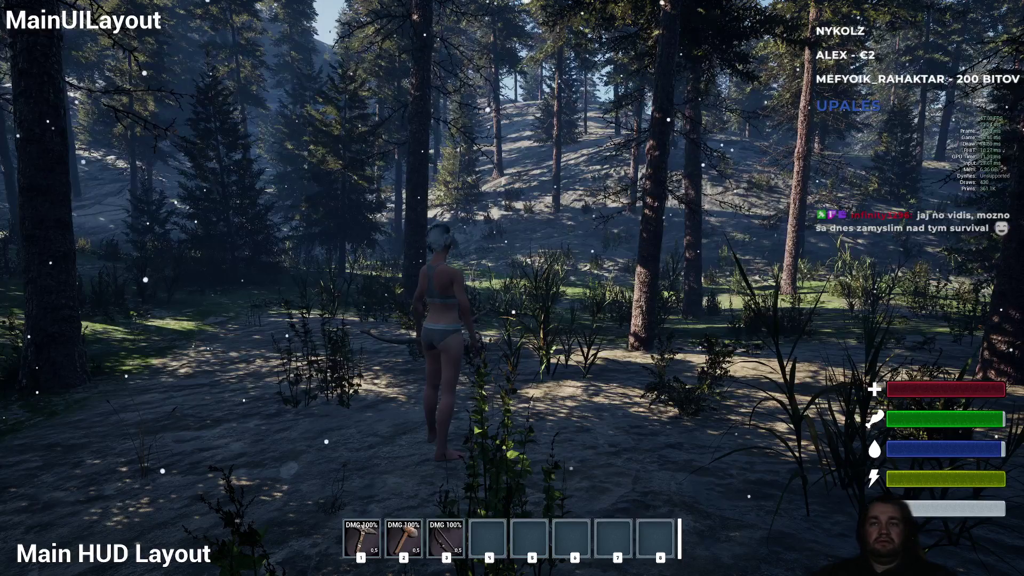
key("w")
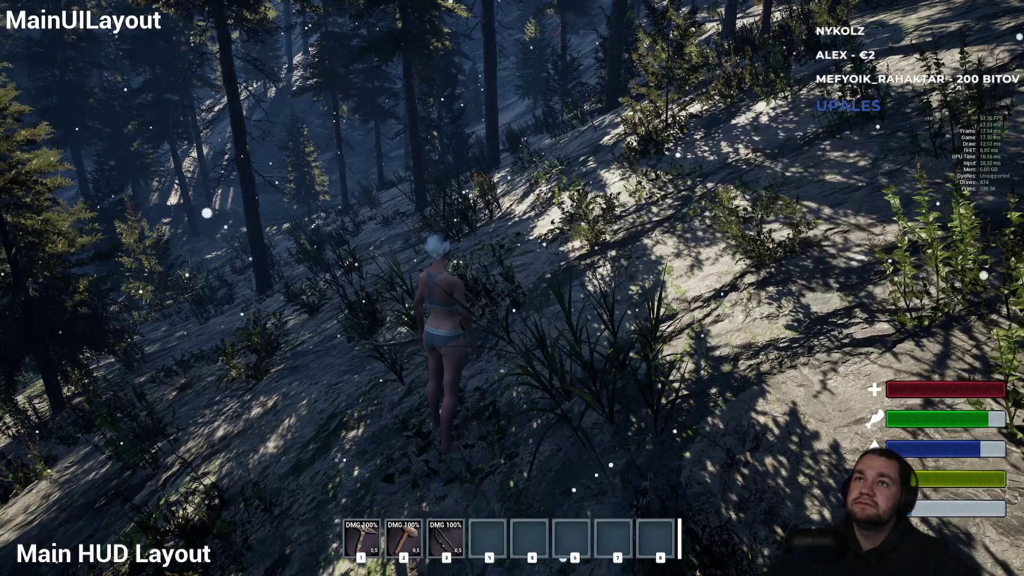
- Leave full-screen play and return to the editor layout while the game keeps running
key("F11")
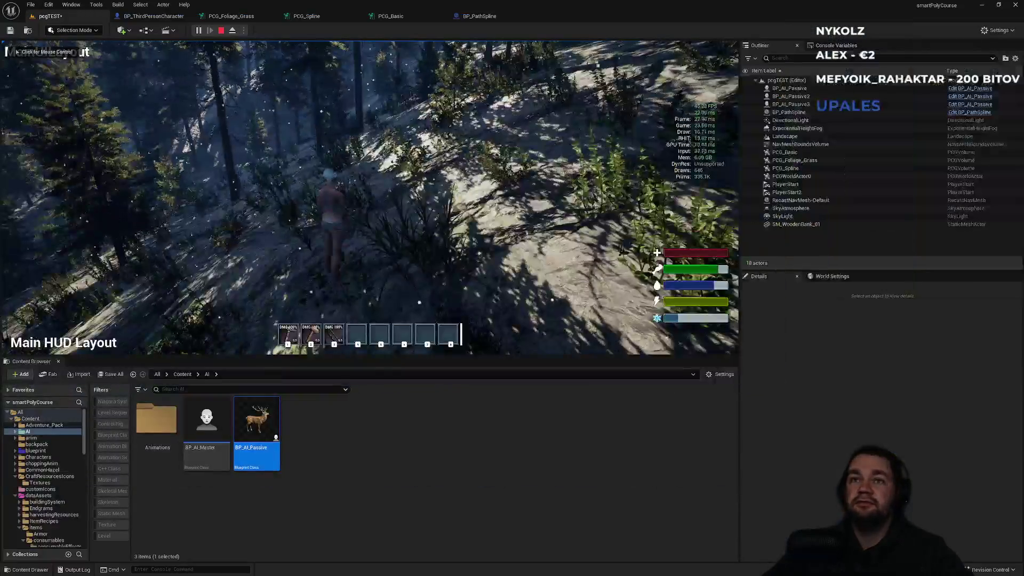
- Stop play, fly the camera down over the forest, and browse the top-level Content folder (53 items)
key("Escape")
left_click(324, 210)
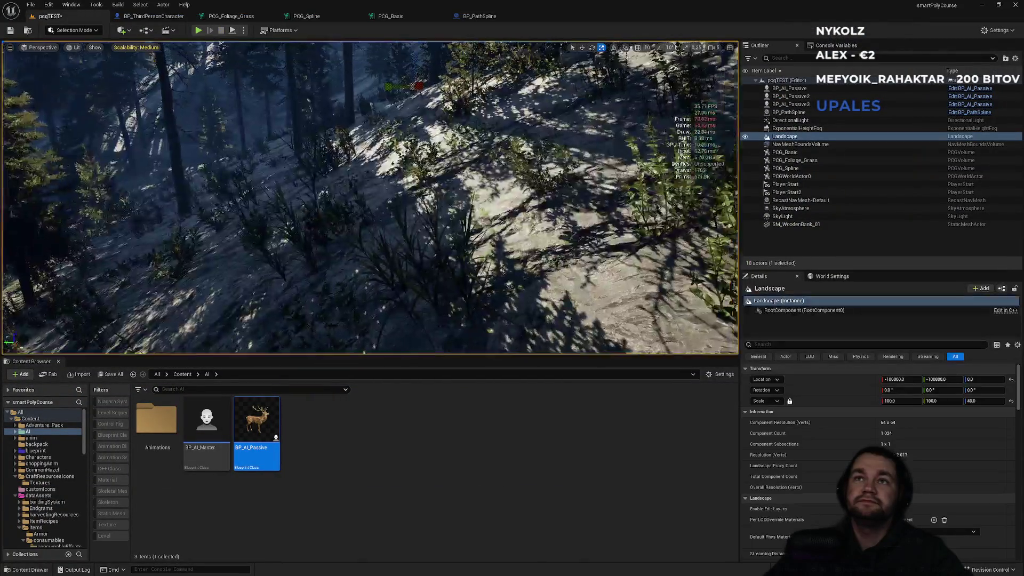
key("f")
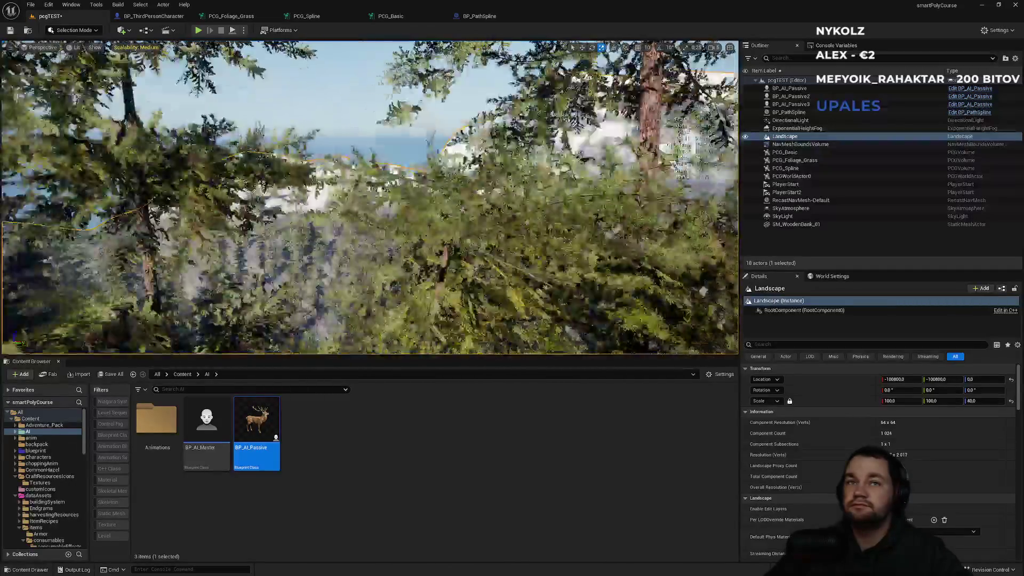
scroll(369, 197, "up", 5)
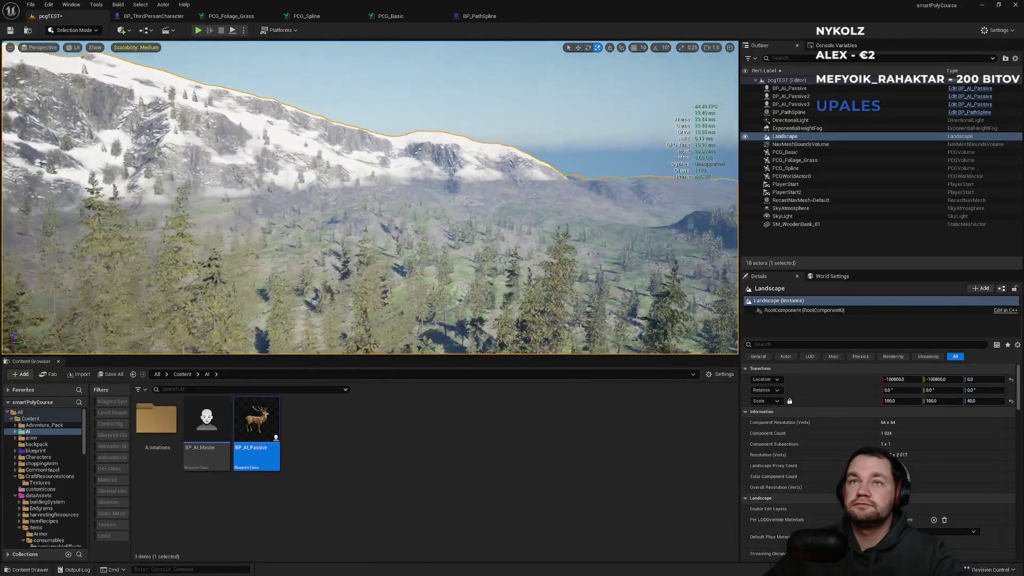
key("w")
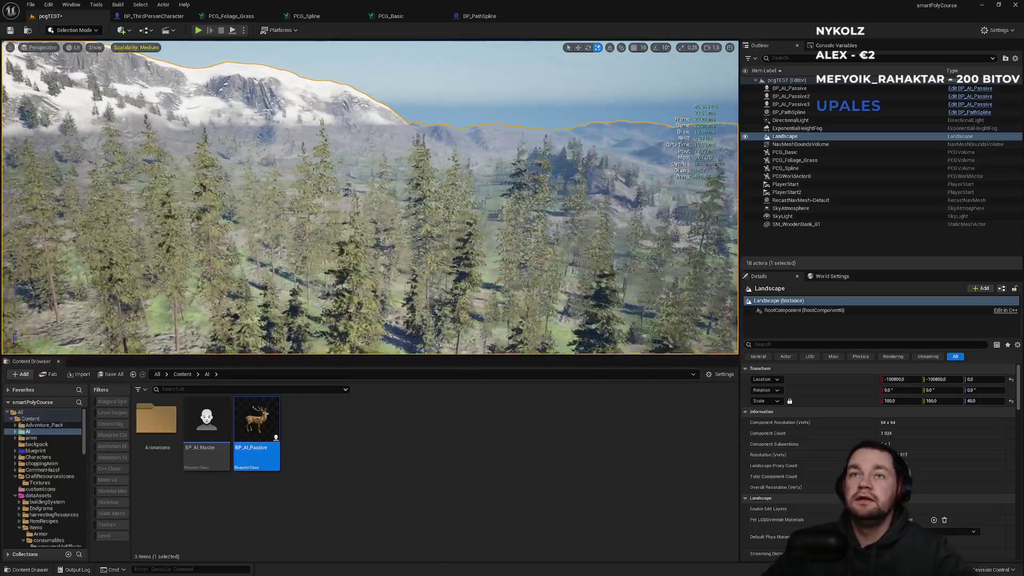
key("w")
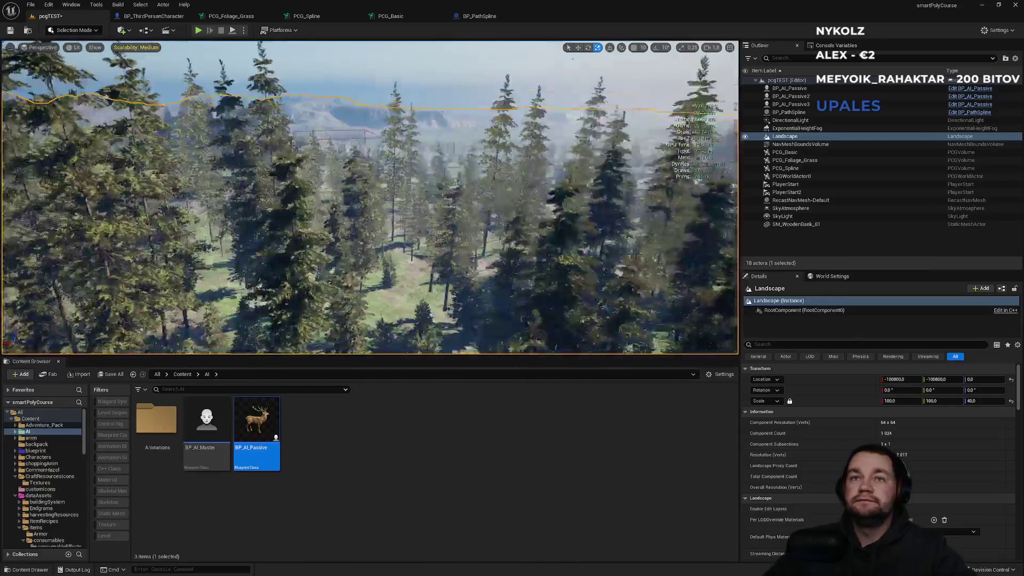
key("w")
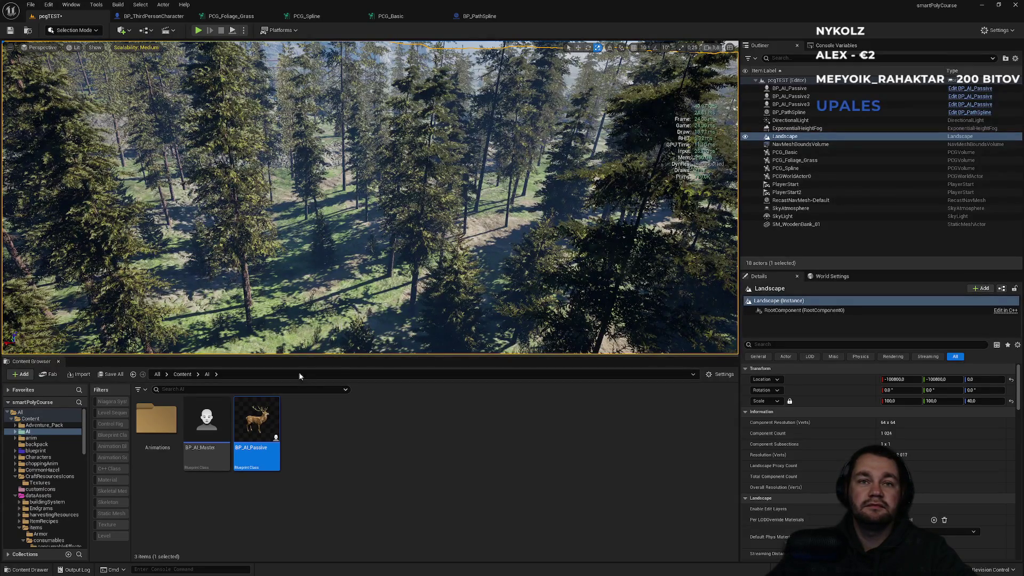
left_click(298, 433)
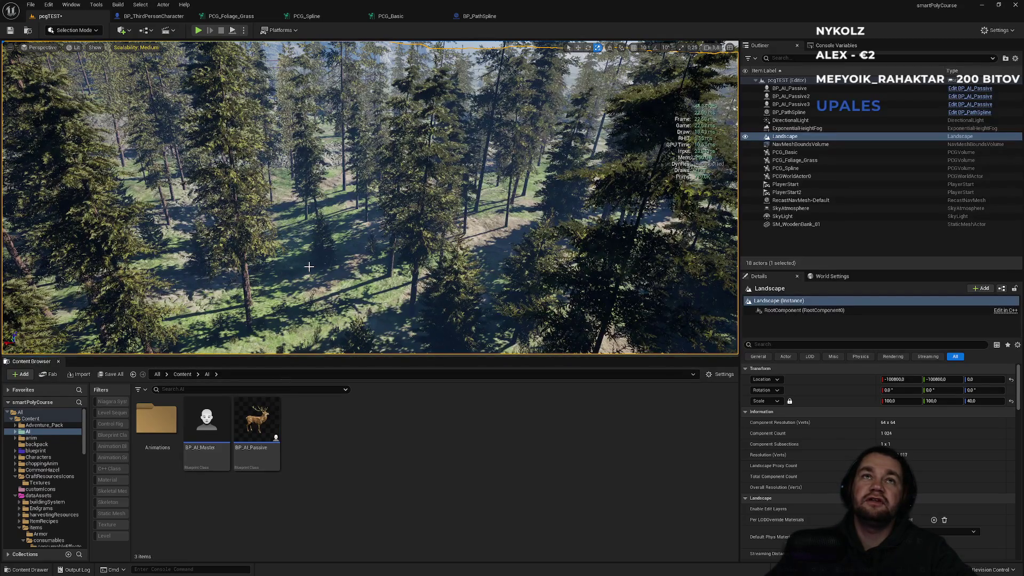
left_click(181, 374)
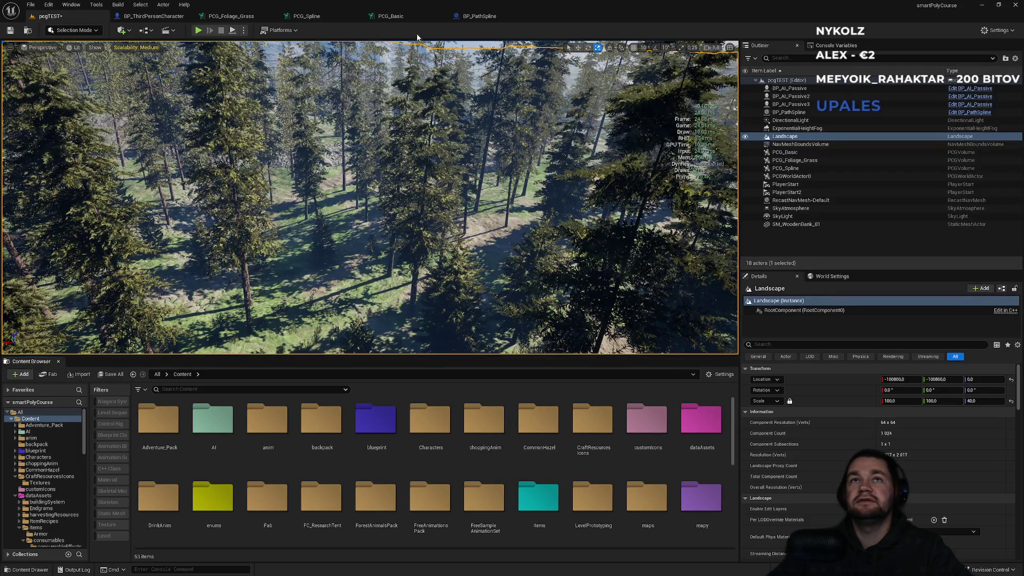
left_click(392, 16)
left_click(314, 17)
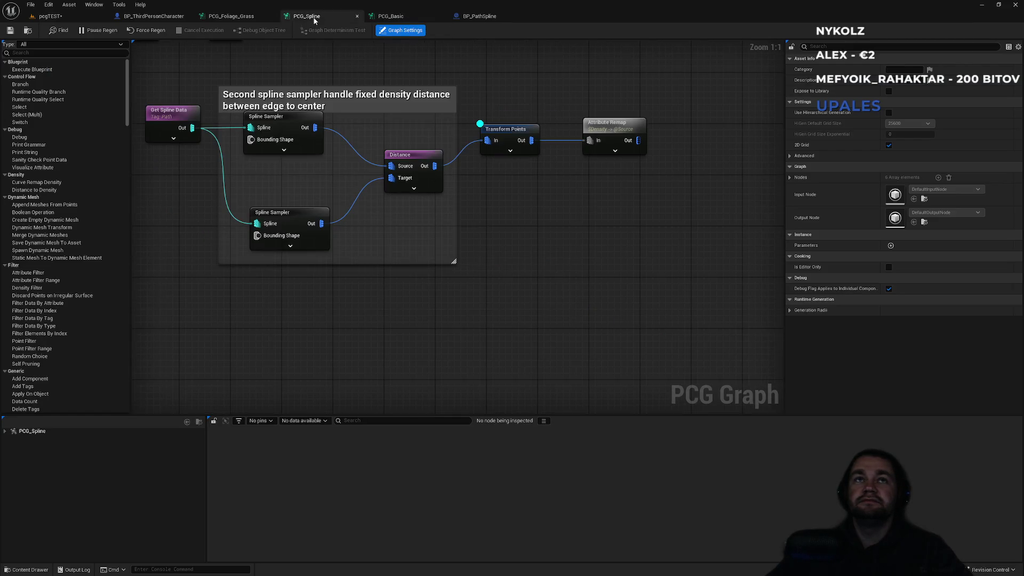
left_click(232, 16)
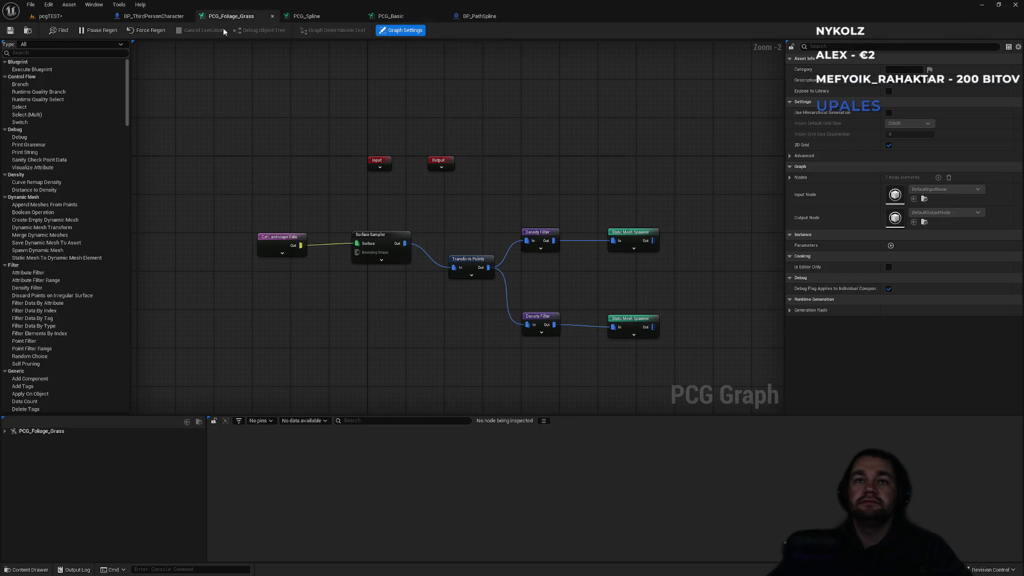
left_click(51, 16)
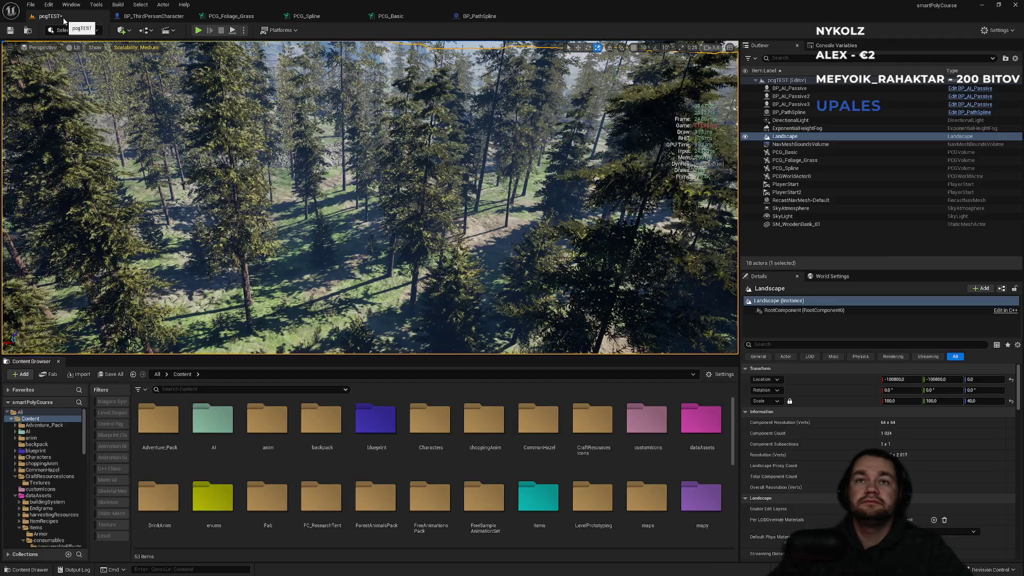
scroll(357, 483, "down", 5)
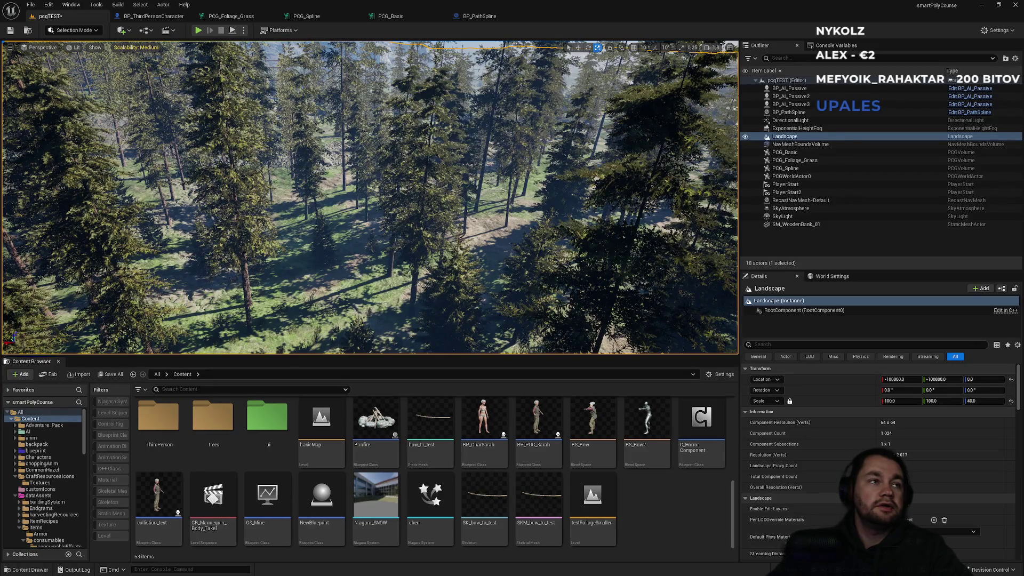
left_click_drag(347, 152, 347, 153)
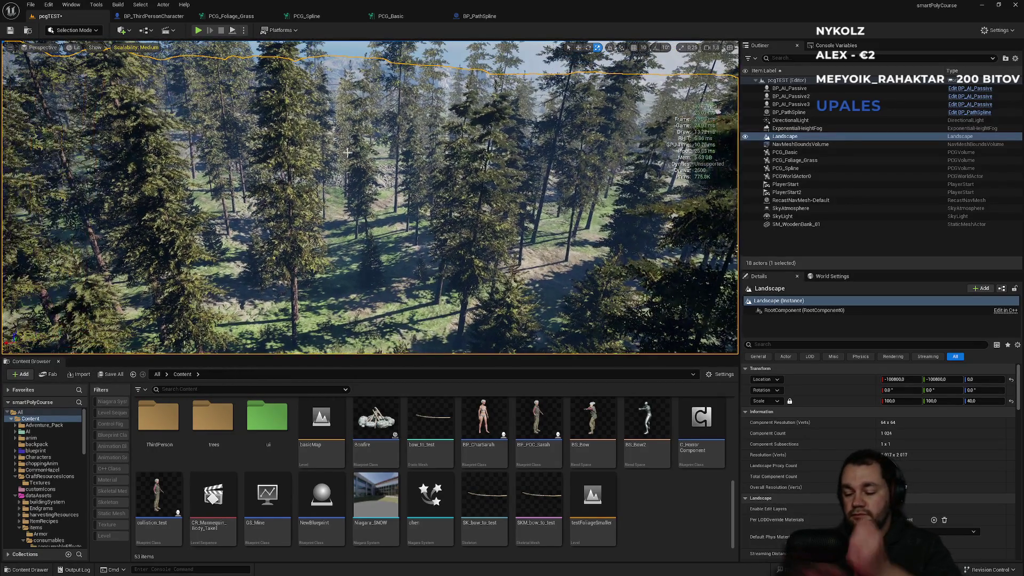